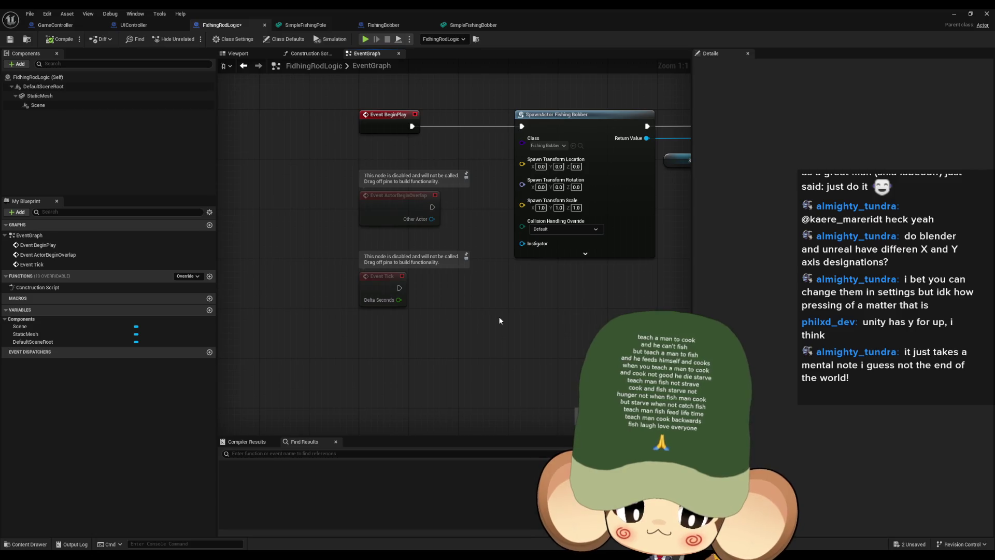
Add a new function to the fishing rod blueprint named PowerUp
{"action": "left_click_drag", "start_coordinate": [552, 340], "coordinate": [483, 338]}
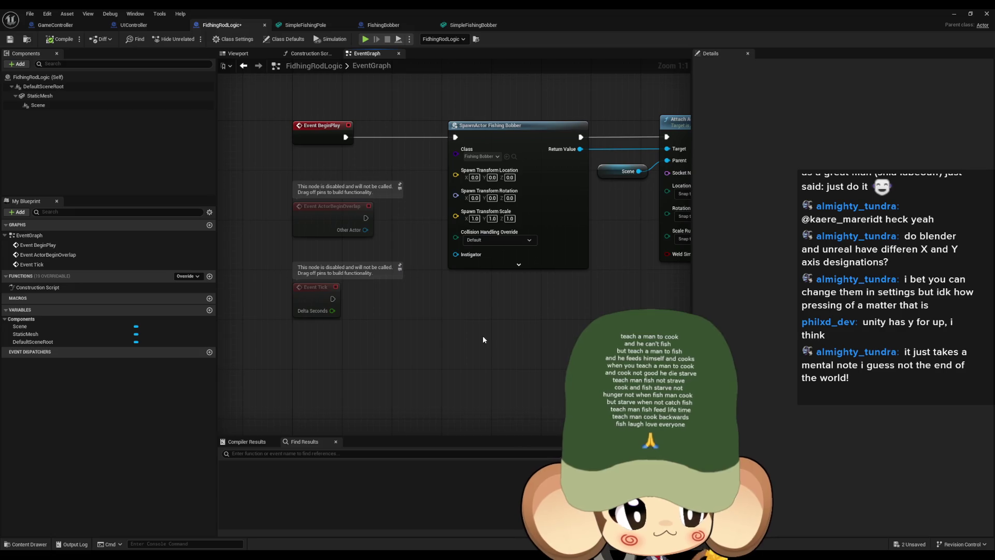
{"action": "left_click_drag", "start_coordinate": [444, 325], "coordinate": [406, 259]}
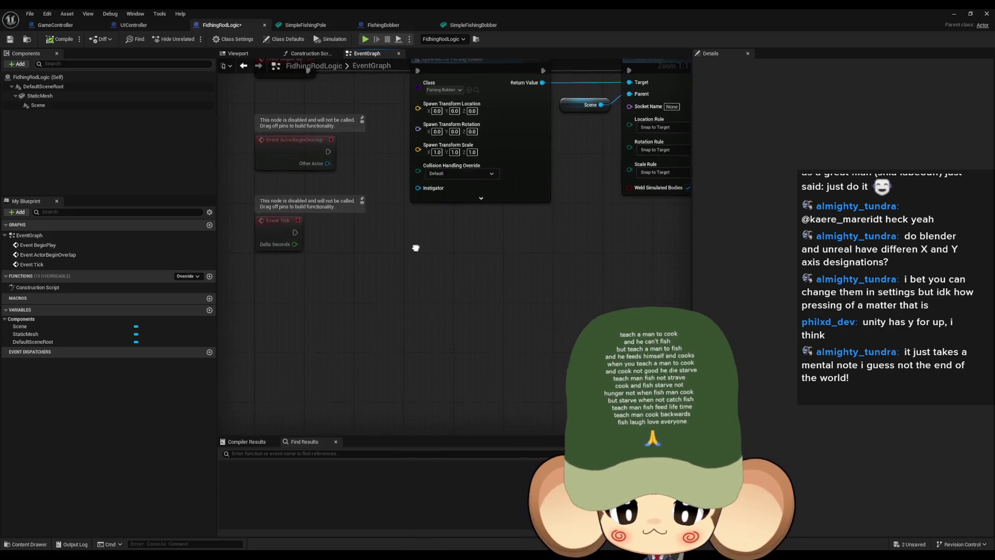
{"action": "left_click_drag", "start_coordinate": [307, 267], "coordinate": [318, 234]}
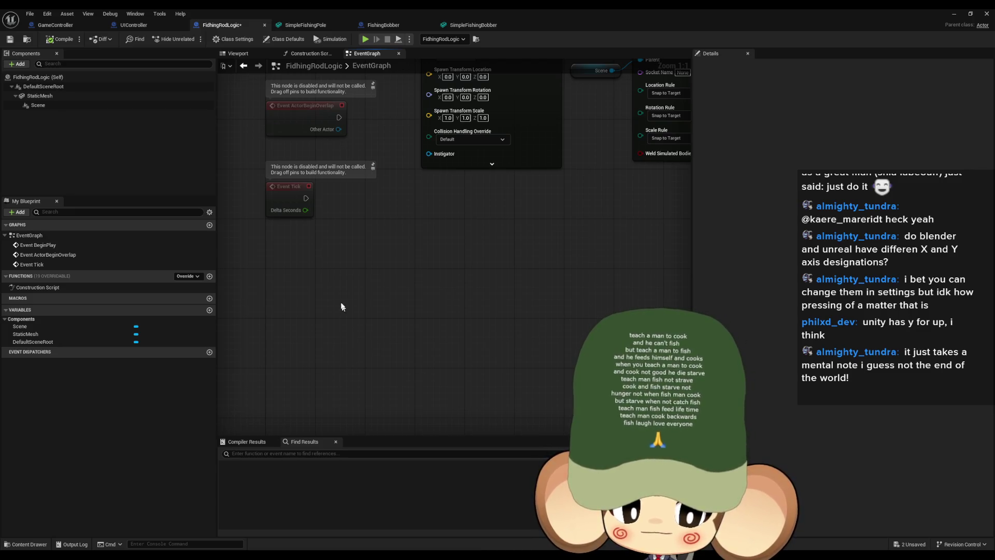
{"action": "left_click", "coordinate": [210, 277]}
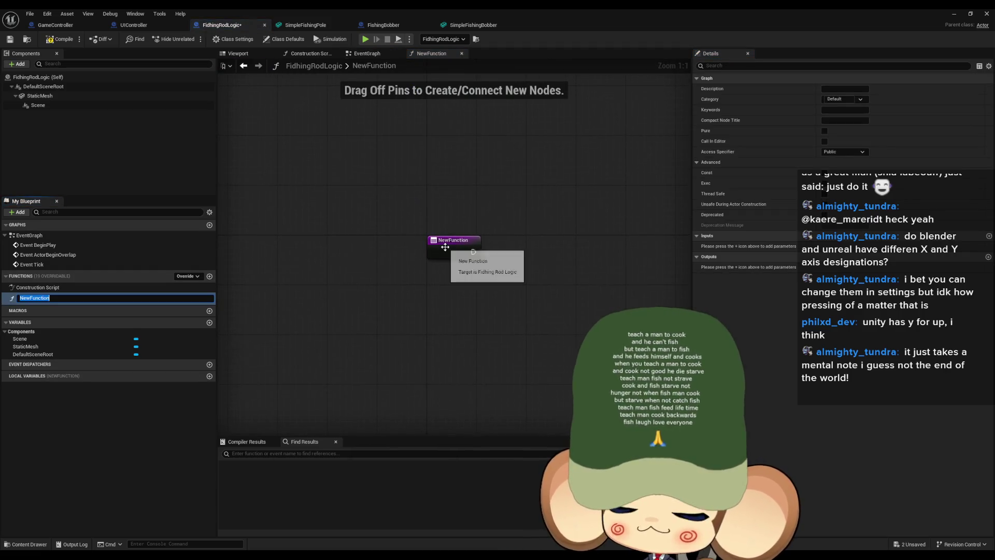
{"action": "type", "text": "PowerUp"}
{"action": "key", "text": "Return"}
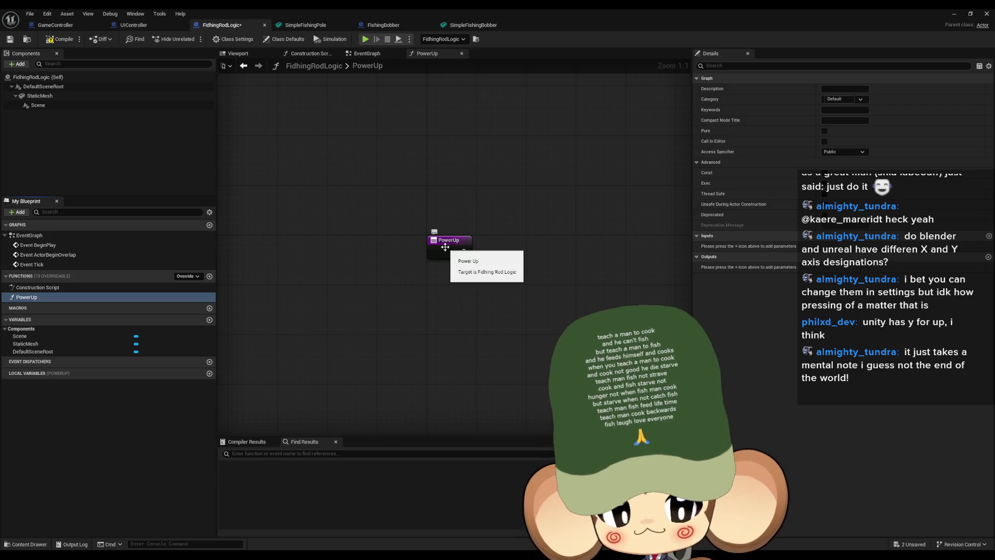
{"action": "left_click_drag", "start_coordinate": [595, 279], "coordinate": [539, 325]}
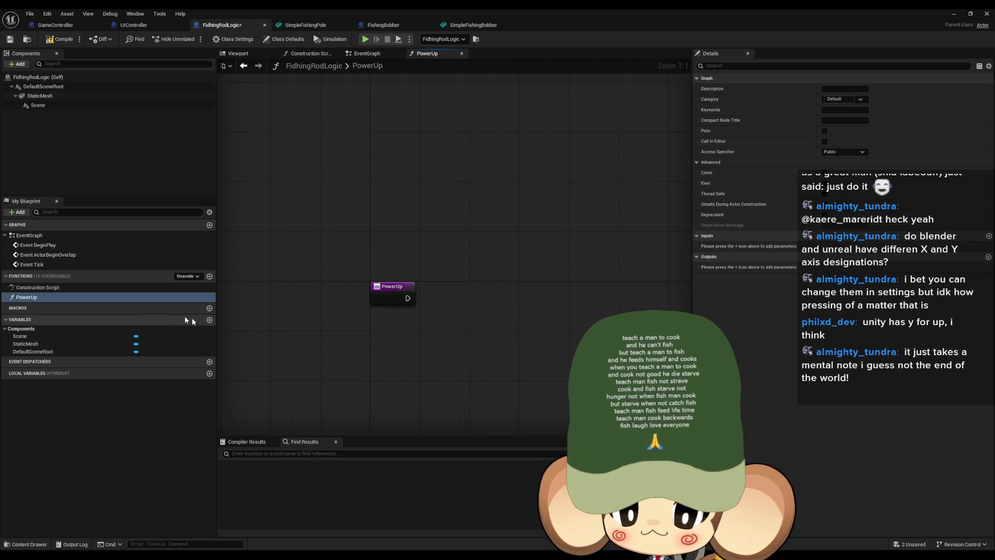
{"action": "left_click_drag", "start_coordinate": [385, 351], "coordinate": [353, 354]}
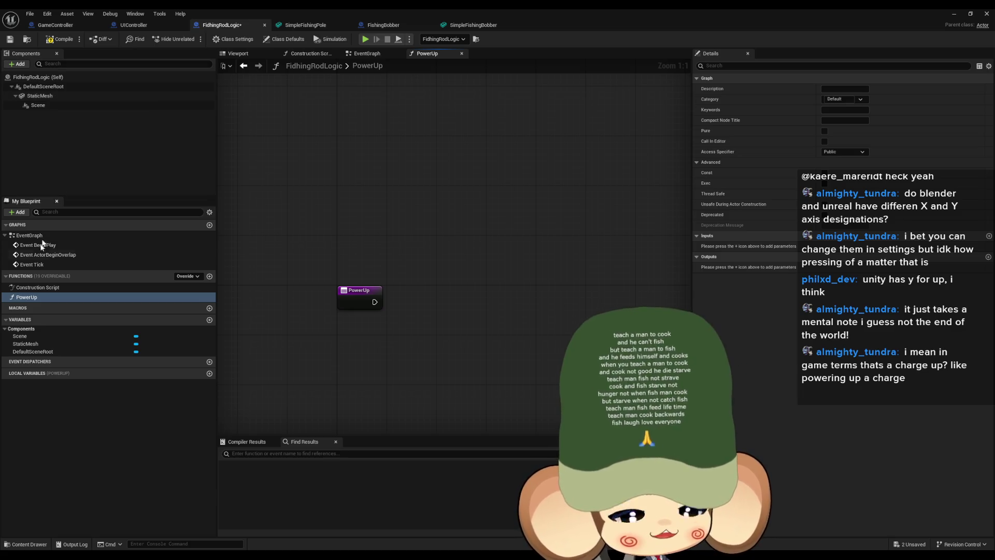
Rename the function to ChargeUp and drag a Static Mesh reference into its graph
{"action": "left_click", "coordinate": [41, 287]}
{"action": "double_click", "coordinate": [28, 298]}
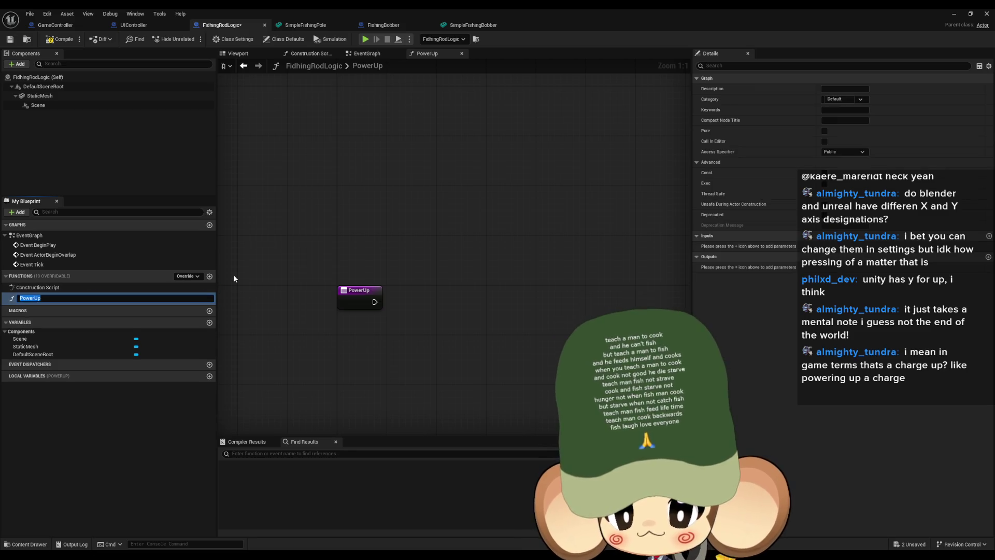
{"action": "type", "text": "ChargeUp"}
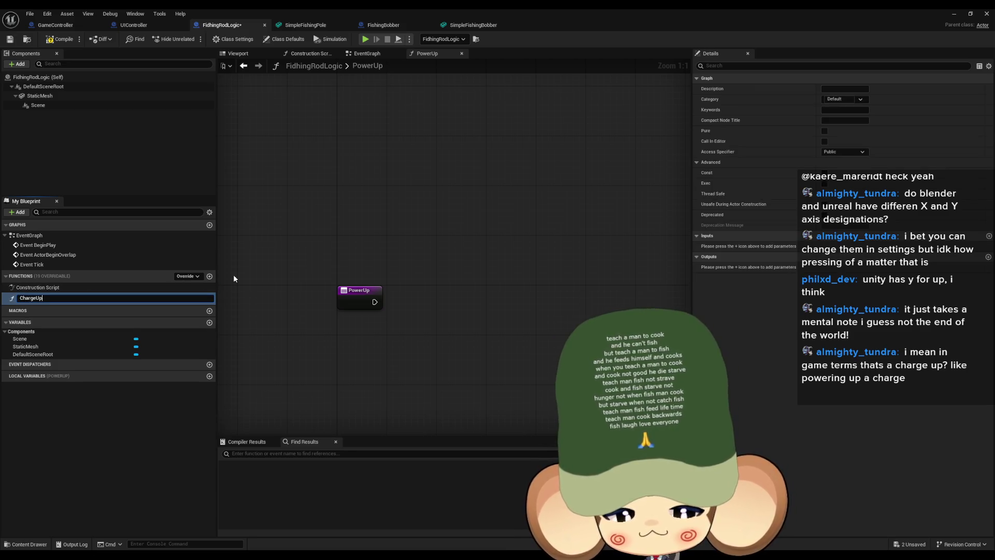
{"action": "key", "text": "Return"}
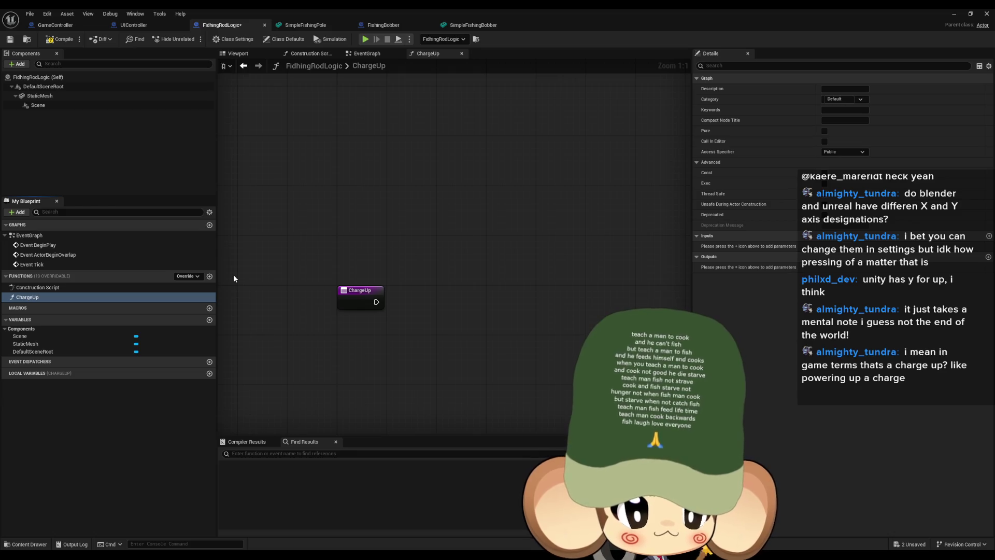
{"action": "left_click_drag", "start_coordinate": [347, 342], "coordinate": [354, 323]}
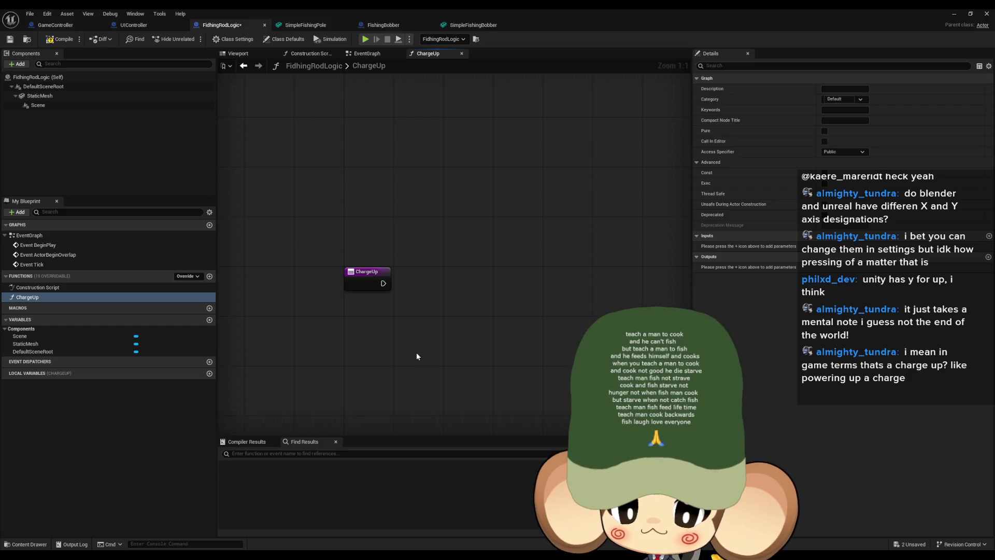
{"action": "mouse_move", "coordinate": [343, 346]}
{"action": "left_mouse_down"}
{"action": "mouse_move", "coordinate": [342, 328]}
{"action": "mouse_move", "coordinate": [352, 336]}
{"action": "left_mouse_up"}
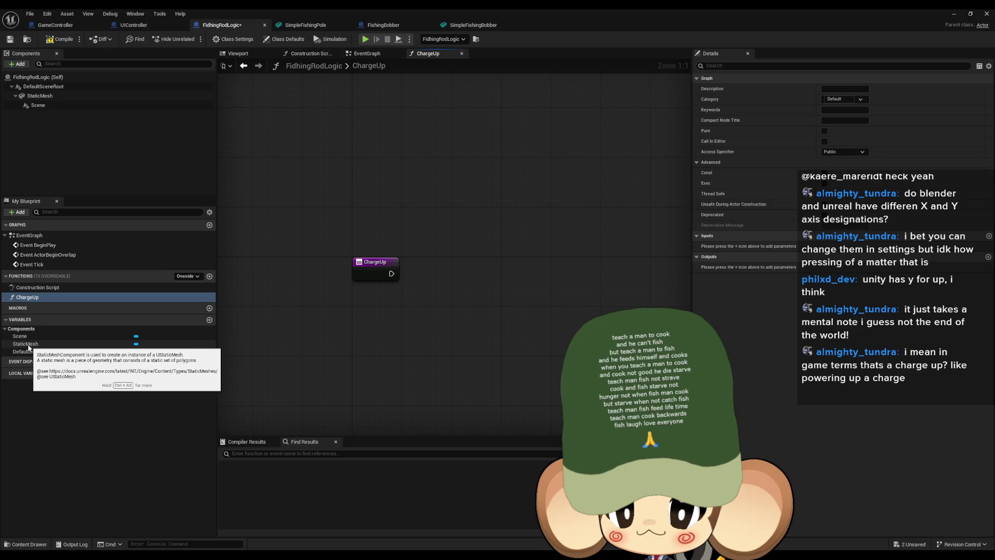
{"action": "mouse_move", "coordinate": [28, 346]}
{"action": "left_mouse_down"}
{"action": "mouse_move", "coordinate": [423, 201]}
{"action": "mouse_move", "coordinate": [472, 231]}
{"action": "left_mouse_up"}
Place a Get StaticMesh node and browse its rotation actions without adding any
{"action": "left_click", "coordinate": [445, 207]}
{"action": "type", "text": "get rotat"}
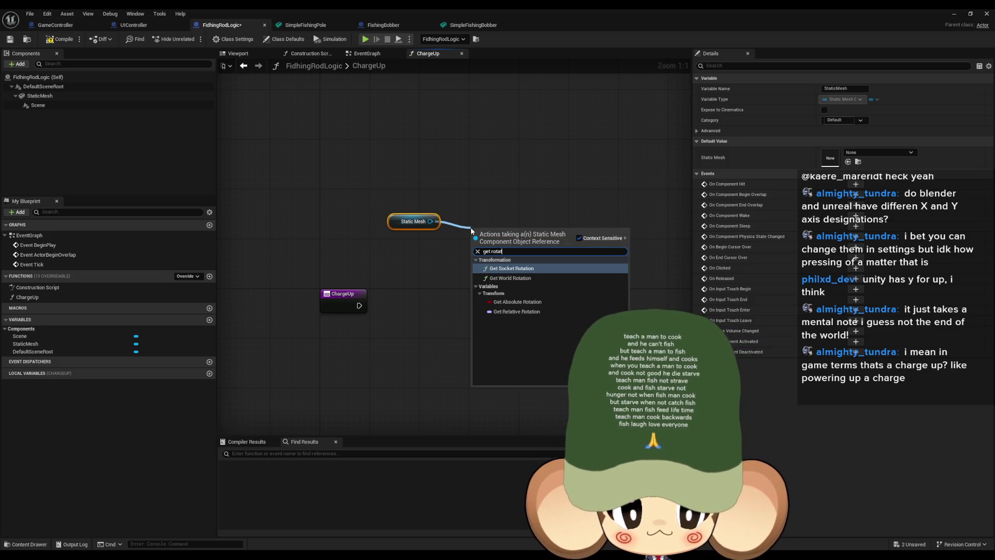
{"action": "key", "text": "ctrl+a"}
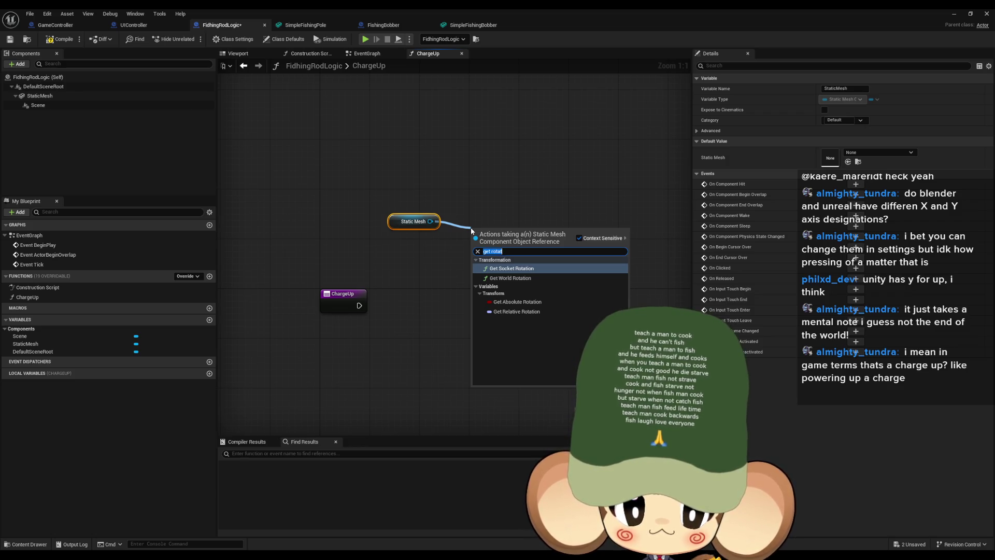
{"action": "type", "text": "se"}
{"action": "type", "text": "s"}
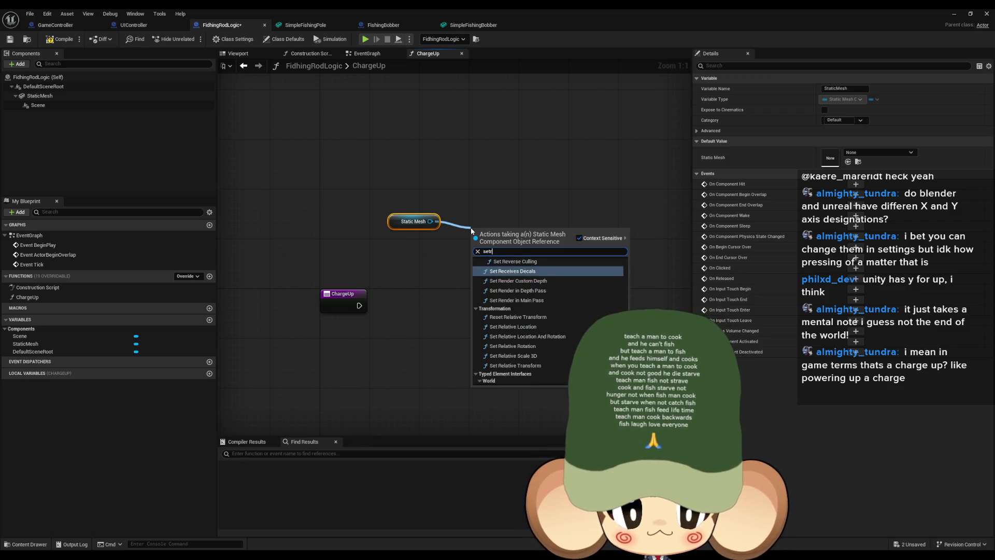
{"action": "key", "text": "BackSpace"}
{"action": "type", "text": "rotat"}
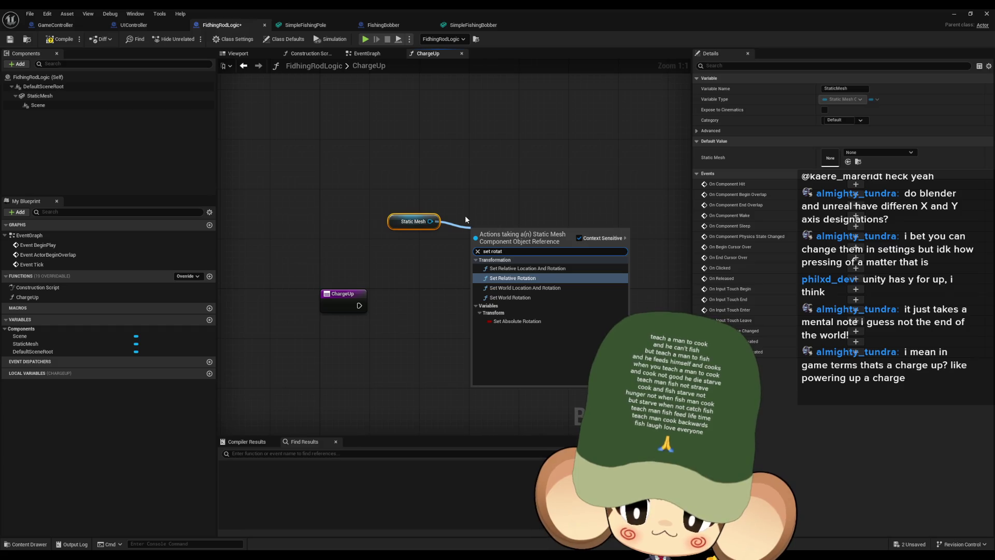
{"action": "left_click", "coordinate": [365, 336]}
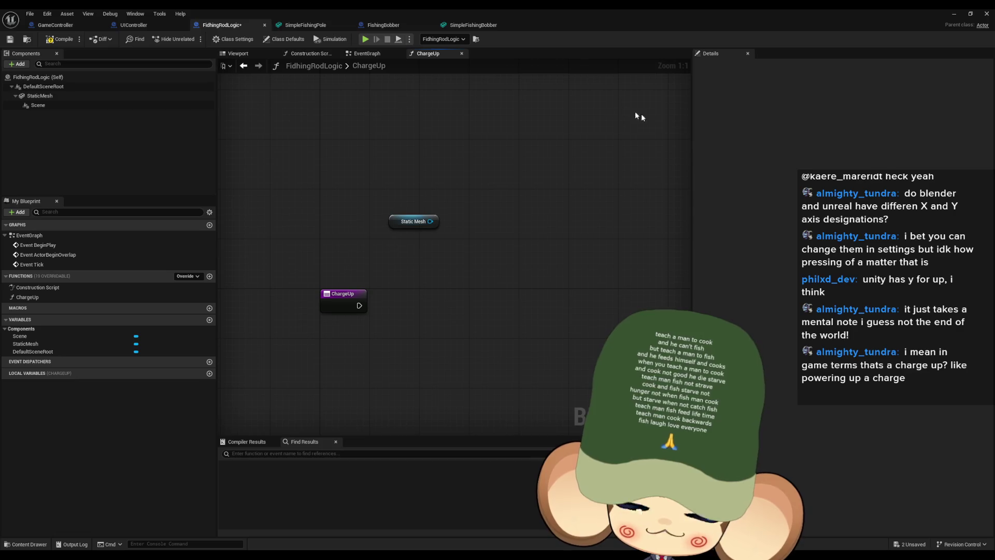
Compile the blueprint and add a second new function
{"action": "mouse_move", "coordinate": [466, 238]}
{"action": "left_mouse_down"}
{"action": "mouse_move", "coordinate": [437, 309]}
{"action": "mouse_move", "coordinate": [514, 293]}
{"action": "left_mouse_up"}
{"action": "scroll", "coordinate": [465, 241], "scroll_direction": "down", "scroll_amount": 1}
{"action": "left_click", "coordinate": [61, 39]}
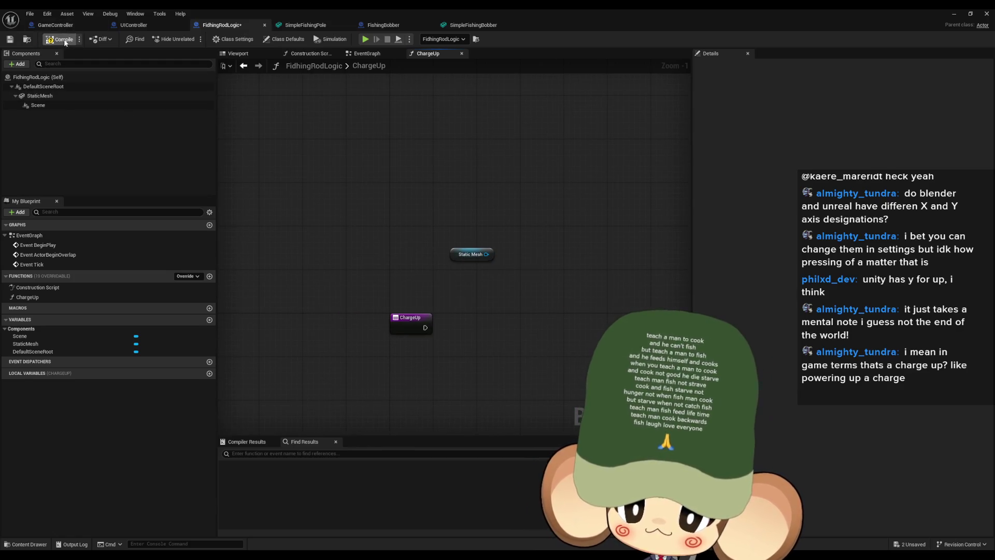
{"action": "left_click", "coordinate": [402, 316]}
{"action": "left_click_drag", "start_coordinate": [401, 315], "coordinate": [364, 326]}
{"action": "left_click", "coordinate": [311, 306]}
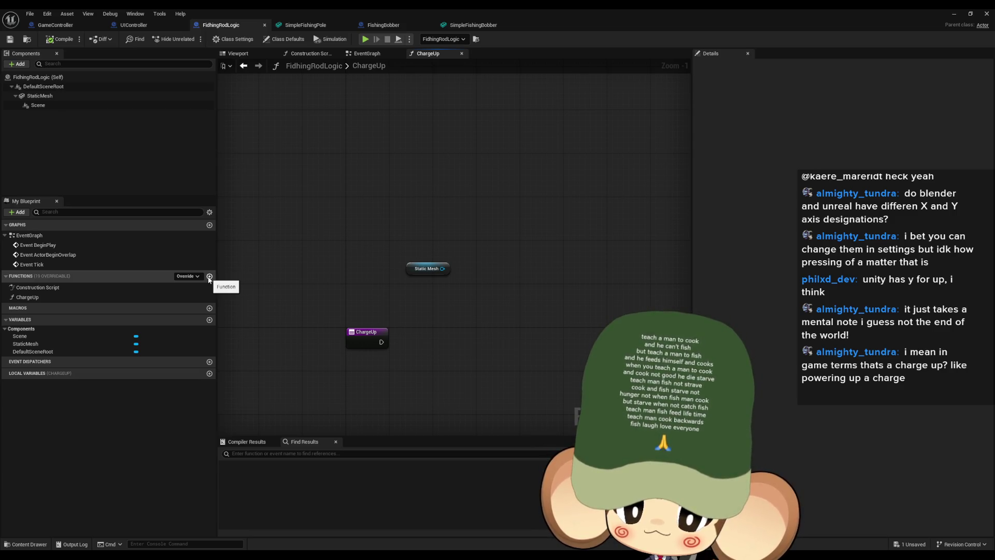
{"action": "left_click", "coordinate": [209, 276]}
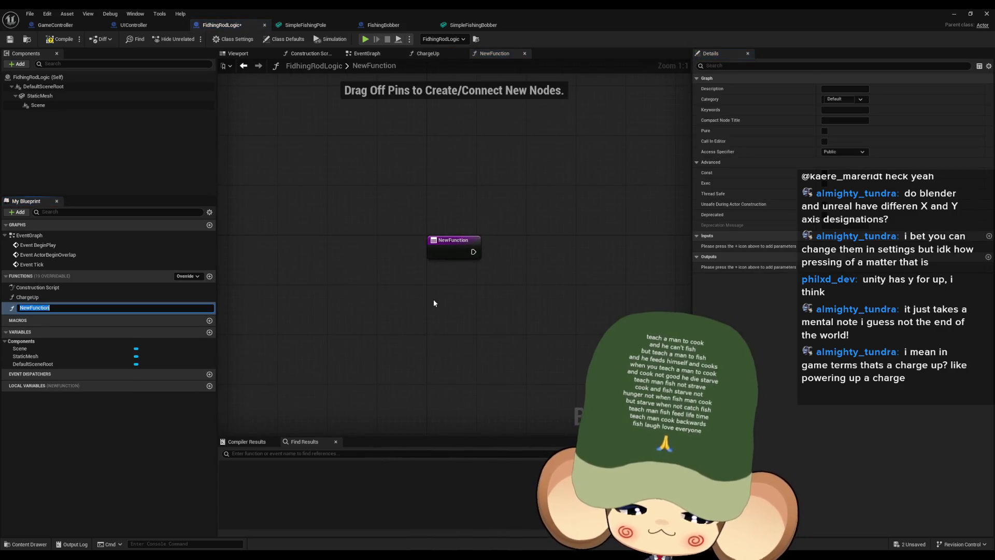
Name the new function ShootBobber and open its graph
{"action": "type", "text": "Shoot"}
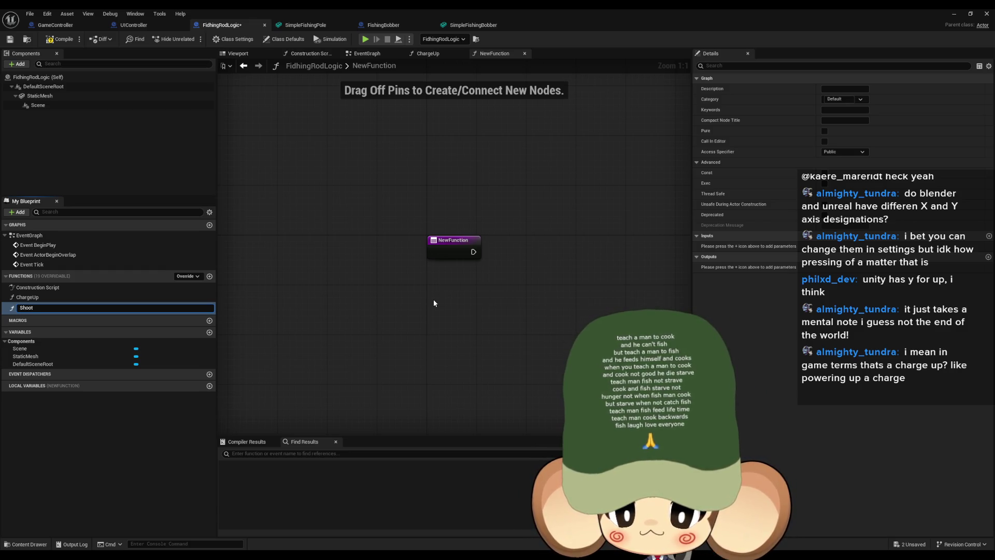
{"action": "type", "text": "Bo"}
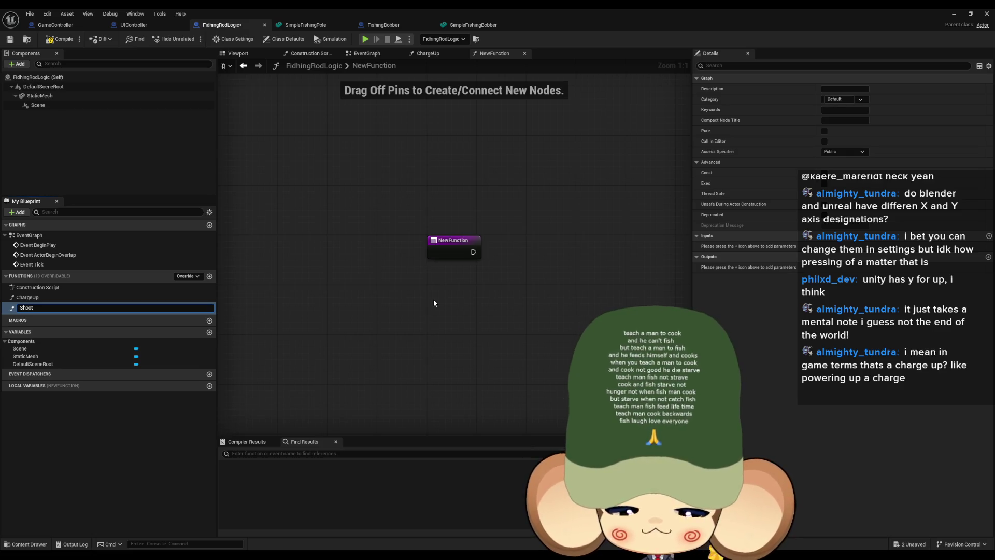
{"action": "type", "text": "bber"}
{"action": "key", "text": "Return"}
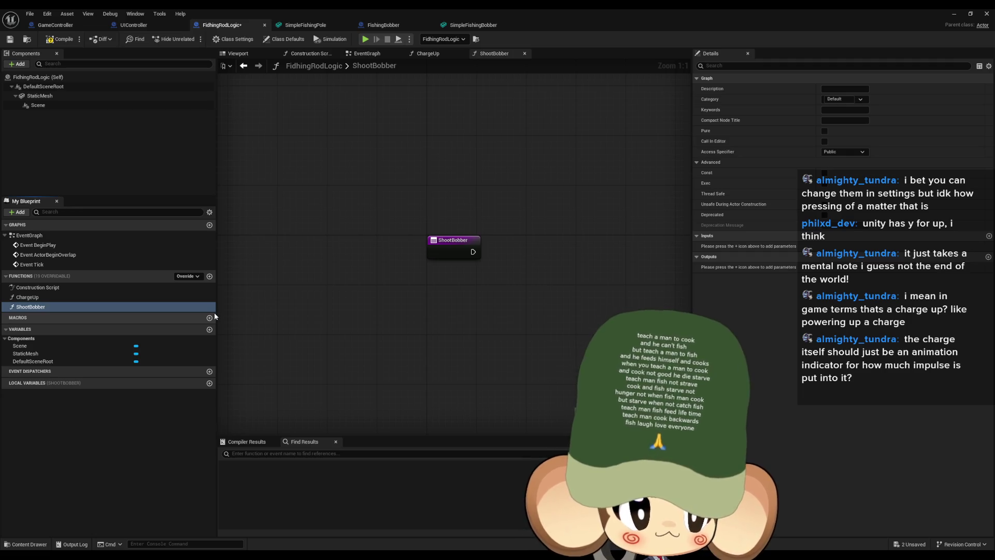
{"action": "scroll", "coordinate": [398, 266], "scroll_direction": "down", "scroll_amount": 1}
Pan and zoom the ShootBobber graph to center its entry node
{"action": "mouse_move", "coordinate": [398, 266]}
{"action": "left_mouse_down"}
{"action": "mouse_move", "coordinate": [364, 349]}
{"action": "mouse_move", "coordinate": [363, 301]}
{"action": "left_mouse_up"}
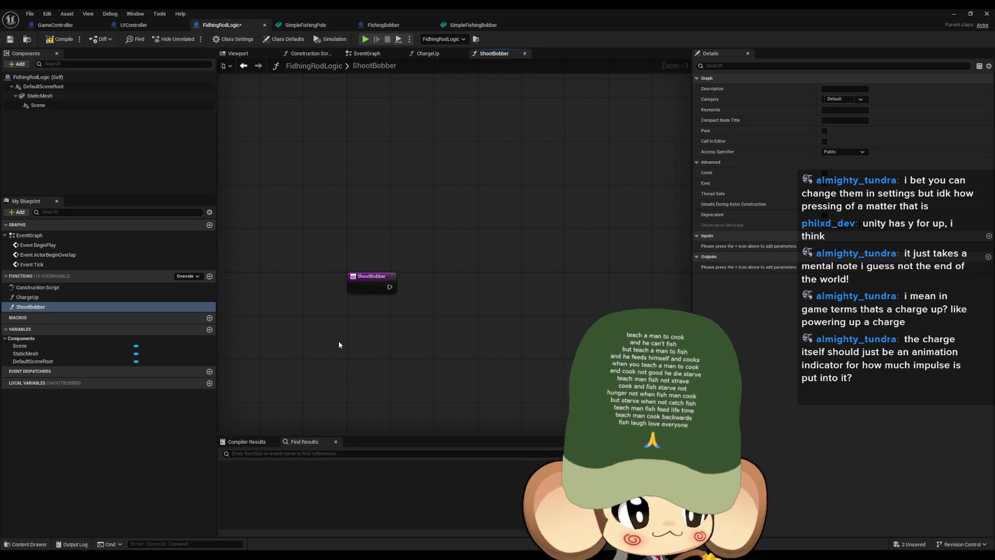
{"action": "scroll", "coordinate": [418, 324], "scroll_direction": "up", "scroll_amount": 1}
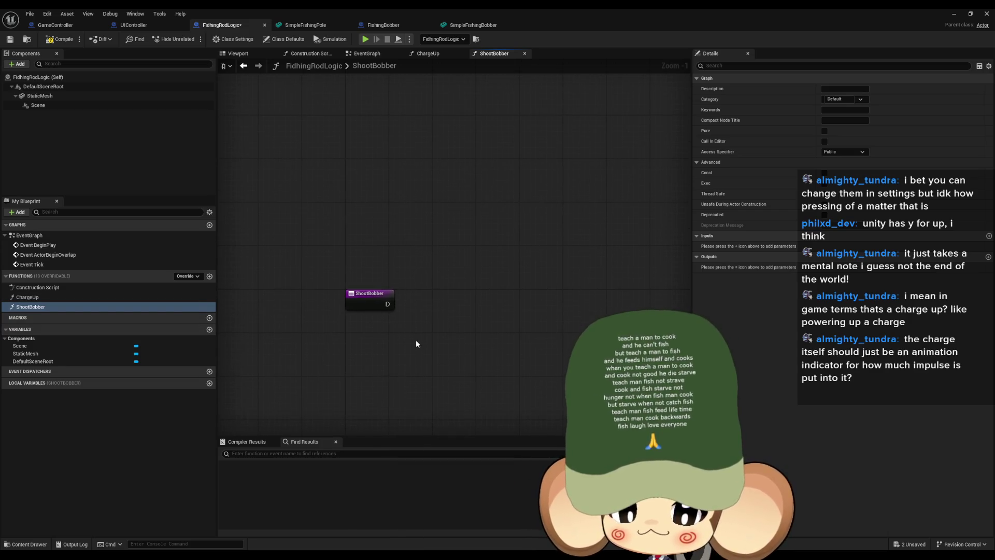
{"action": "left_click_drag", "start_coordinate": [412, 329], "coordinate": [409, 278]}
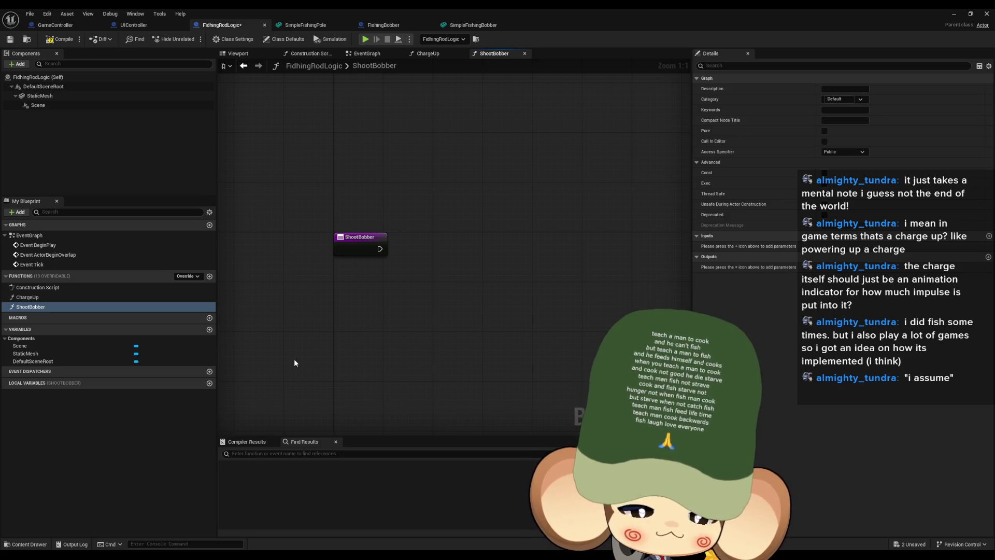
Add a typed input parameter named DirectionToShoot to ShootBobber
{"action": "left_click", "coordinate": [352, 249]}
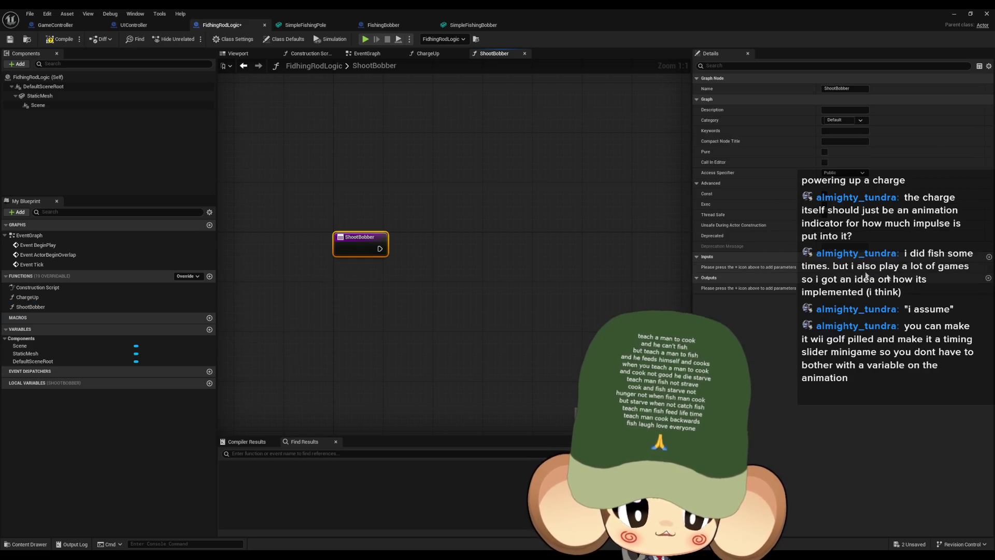
{"action": "left_click", "coordinate": [989, 257]}
{"action": "left_click", "coordinate": [833, 266]}
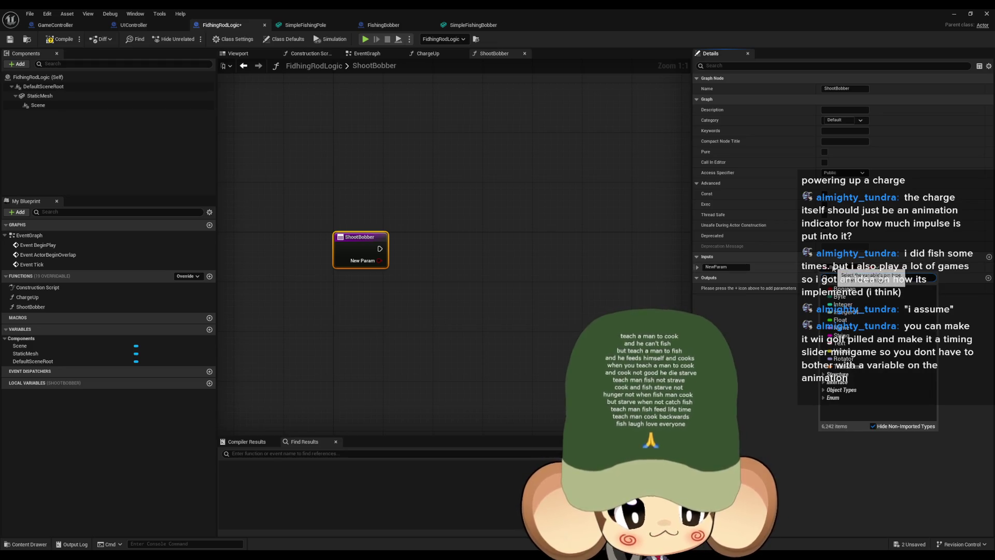
{"action": "left_click", "coordinate": [844, 359]}
{"action": "left_click", "coordinate": [726, 267]}
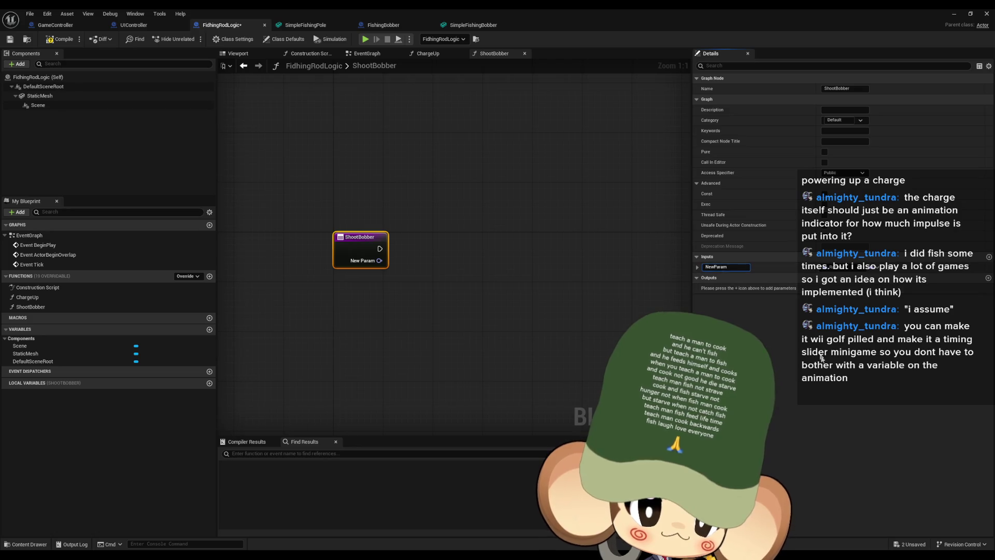
{"action": "type", "text": "Direction"}
{"action": "type", "text": "ToShoot"}
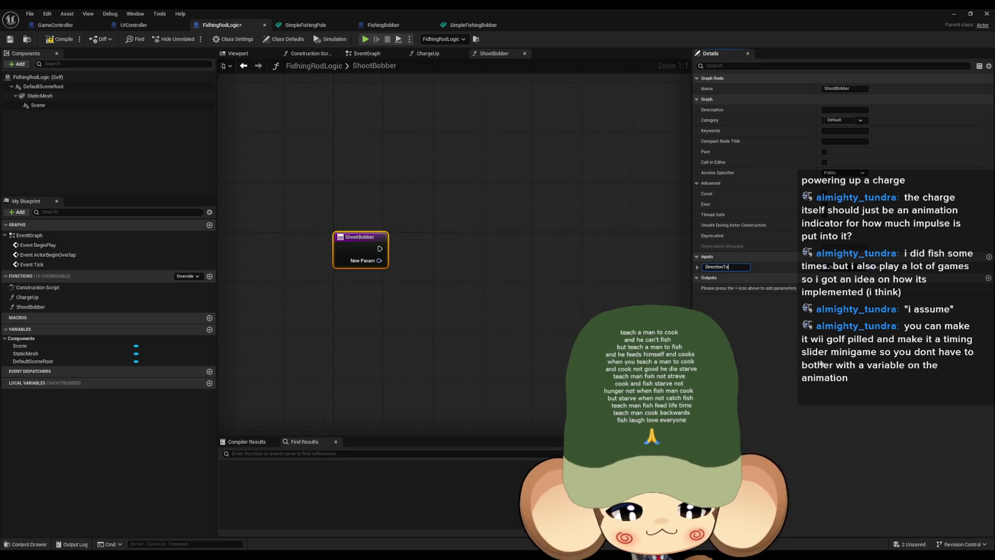
{"action": "key", "text": "Return"}
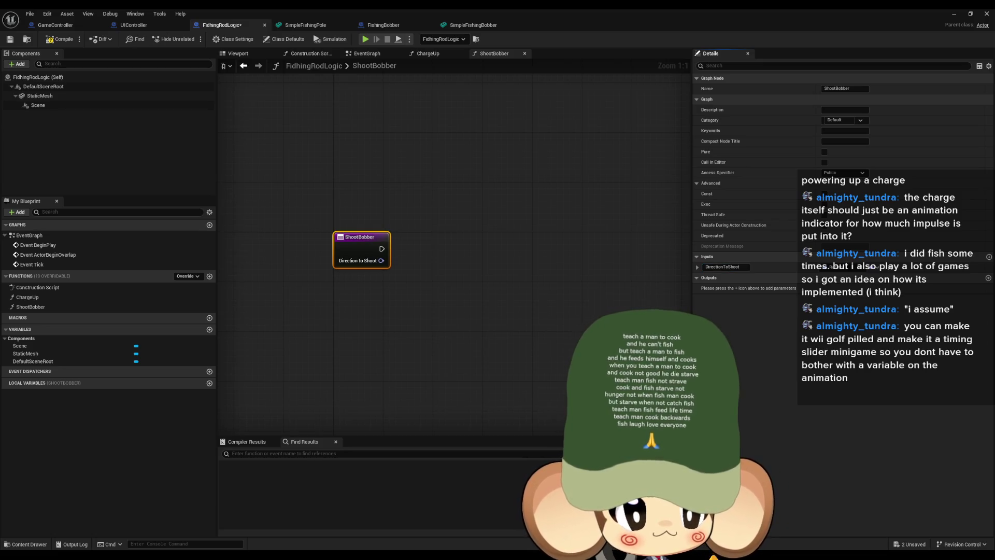
Add a second ShootBobber input named Force
{"action": "left_click", "coordinate": [989, 257]}
{"action": "left_click", "coordinate": [870, 288]}
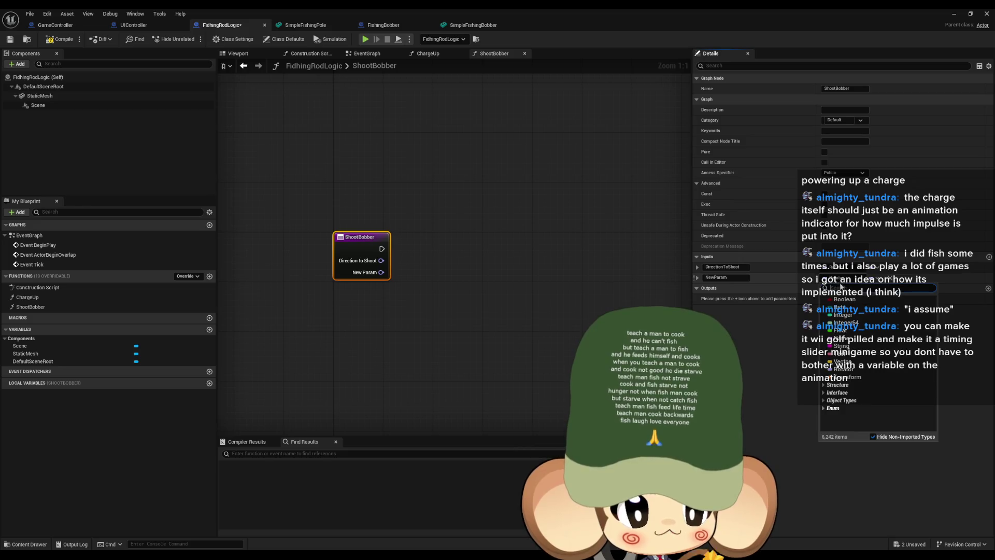
{"action": "type", "text": "Force"}
{"action": "key", "text": "Return"}
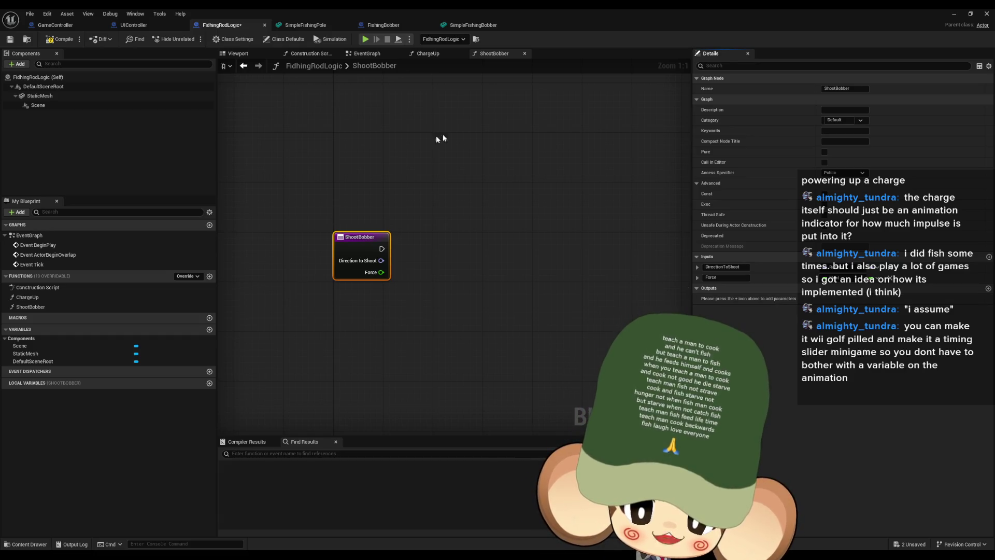
{"action": "left_click_drag", "start_coordinate": [612, 181], "coordinate": [577, 202]}
{"action": "left_click_drag", "start_coordinate": [393, 277], "coordinate": [418, 266]}
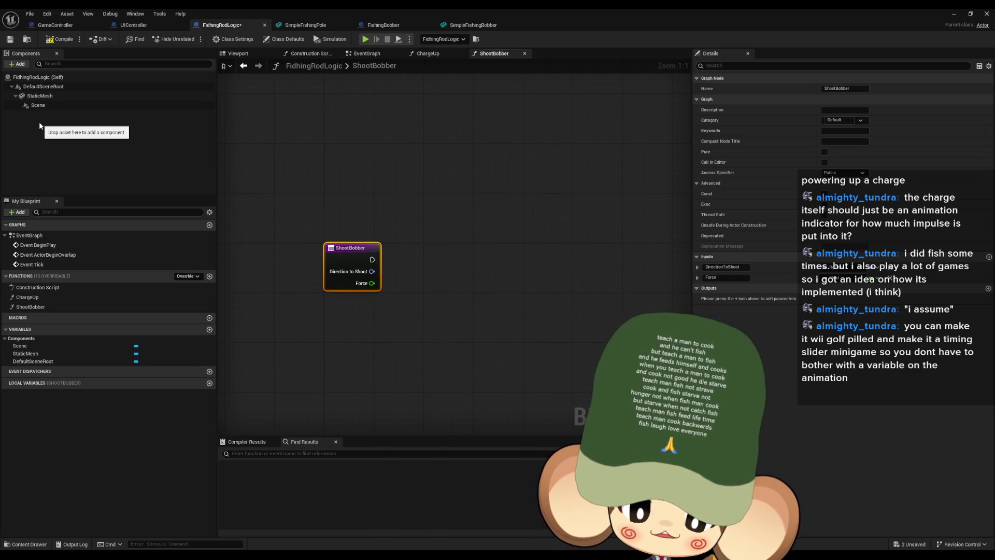
{"action": "double_click", "coordinate": [40, 245]}
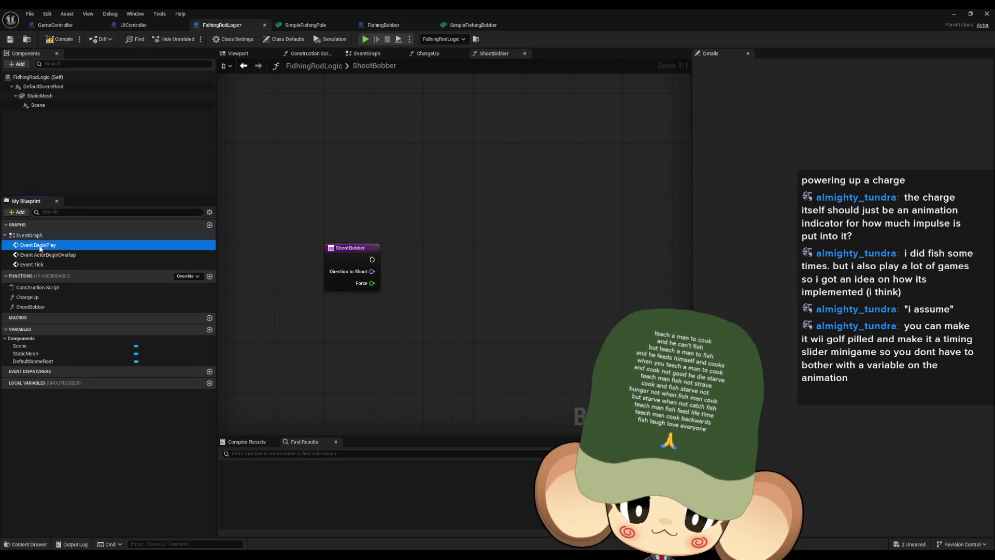
Promote the SpawnActor return value to a new variable named Bobber
{"action": "mouse_move", "coordinate": [450, 241]}
{"action": "left_mouse_down"}
{"action": "mouse_move", "coordinate": [377, 253]}
{"action": "mouse_move", "coordinate": [369, 271]}
{"action": "mouse_move", "coordinate": [394, 216]}
{"action": "mouse_move", "coordinate": [391, 171]}
{"action": "mouse_move", "coordinate": [407, 168]}
{"action": "left_mouse_up"}
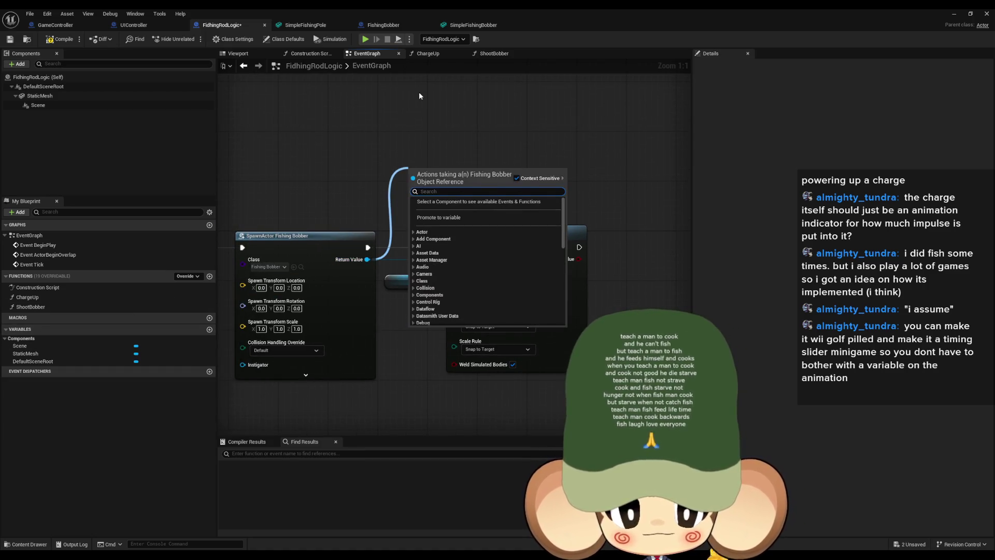
{"action": "type", "text": "pro v"}
{"action": "key", "text": "Up"}
{"action": "key", "text": "Up"}
{"action": "key", "text": "Up"}
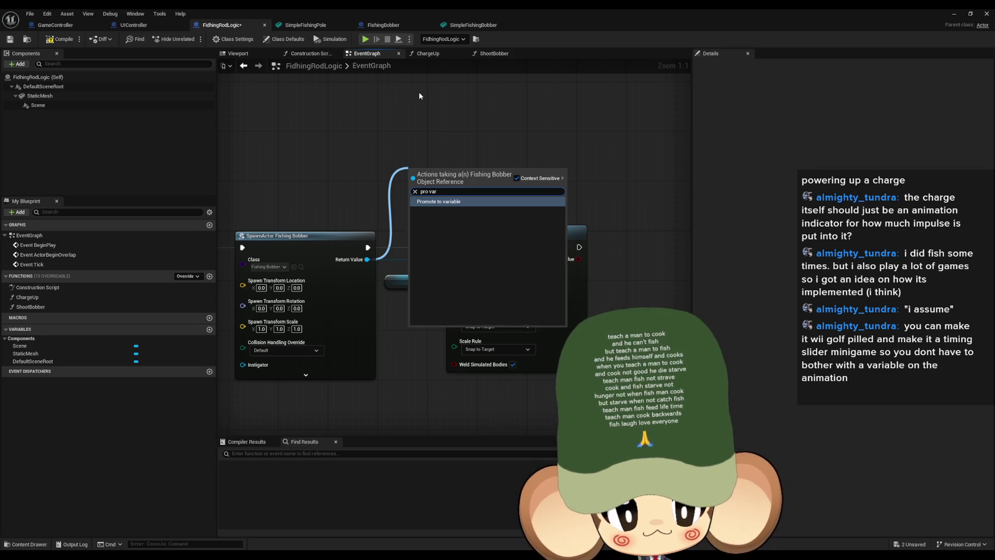
{"action": "key", "text": "Return"}
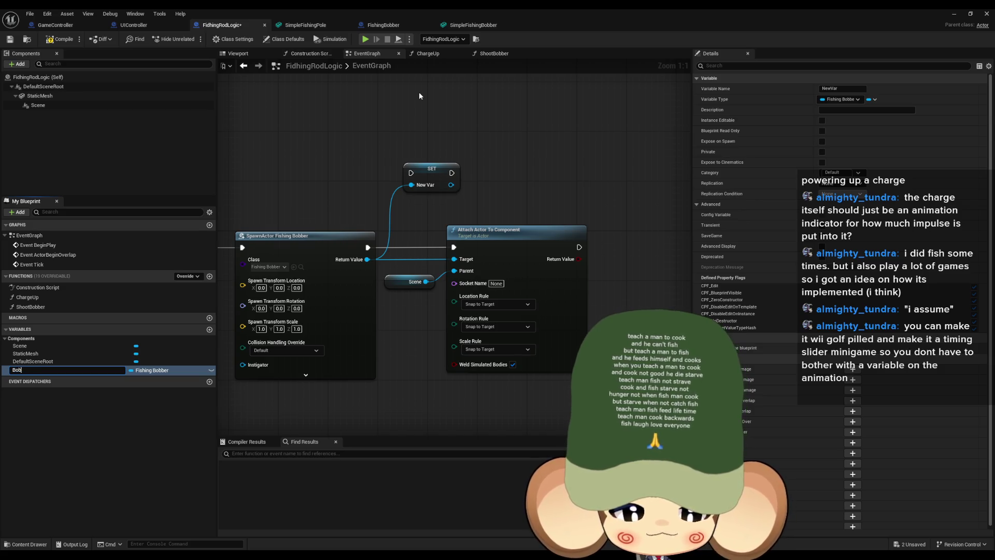
{"action": "type", "text": "ber"}
{"action": "key", "text": "Return"}
Wire the Bobber SET node between the spawn and attach nodes
{"action": "left_click_drag", "start_coordinate": [411, 173], "coordinate": [367, 247]}
{"action": "left_click_drag", "start_coordinate": [449, 172], "coordinate": [454, 247]}
{"action": "left_click_drag", "start_coordinate": [426, 183], "coordinate": [408, 248]}
{"action": "left_click", "coordinate": [389, 216]}
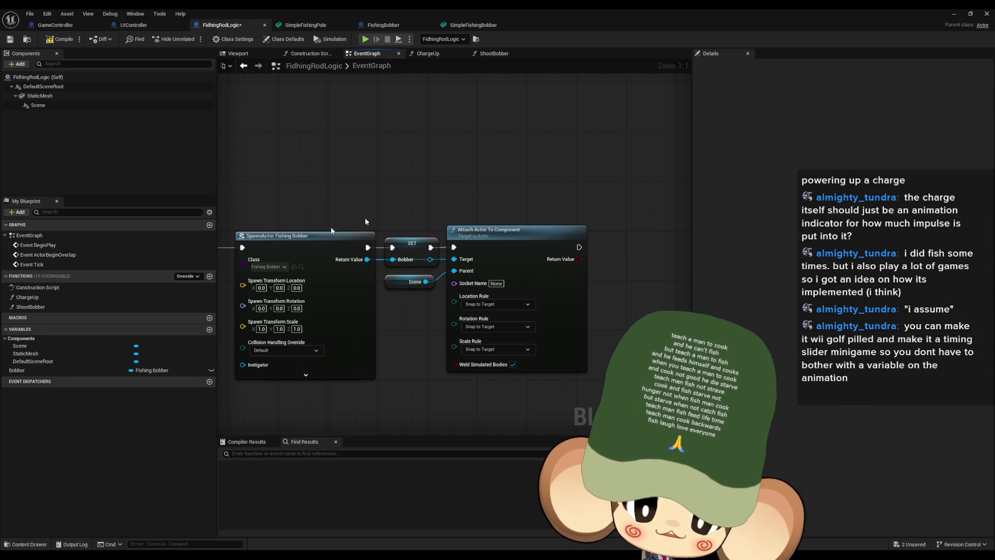
Place a Bobber getter in the ShootBobber graph
{"action": "double_click", "coordinate": [30, 306]}
{"action": "left_click_drag", "start_coordinate": [20, 369], "coordinate": [403, 344]}
{"action": "left_click", "coordinate": [327, 356]}
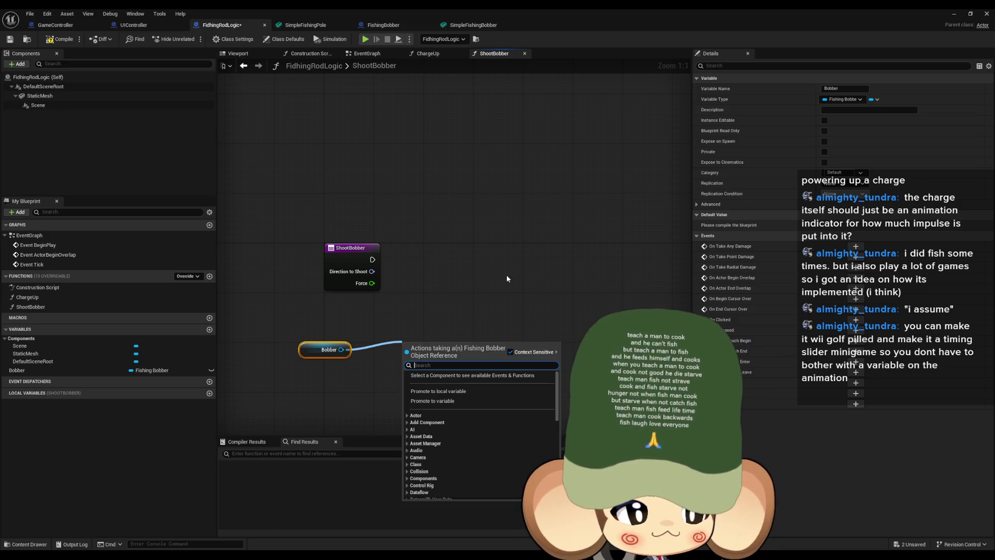
Try Detach From Actor and BobberMesh Detach From Component nodes off Bobber, then delete them
{"action": "type", "text": "de"}
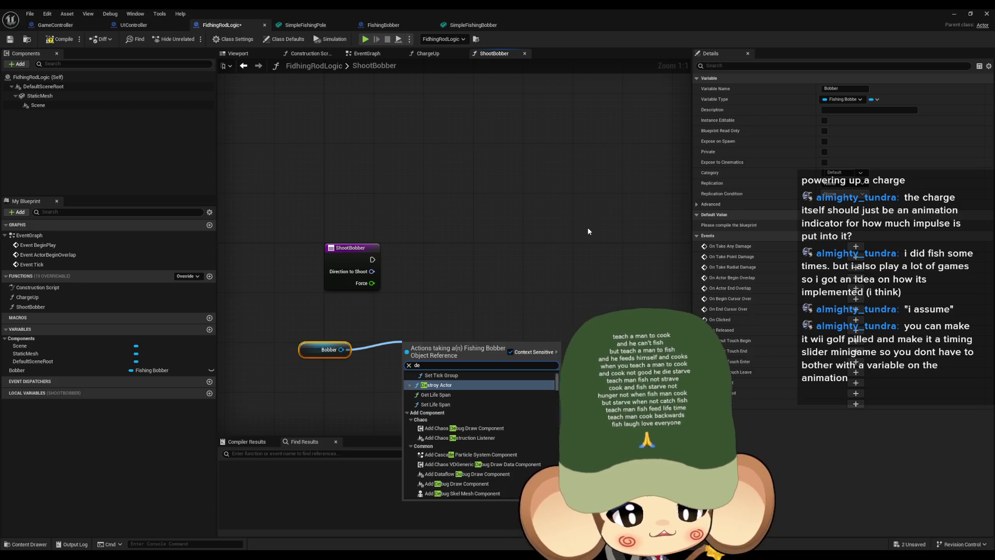
{"action": "type", "text": "t"}
{"action": "key", "text": "Return"}
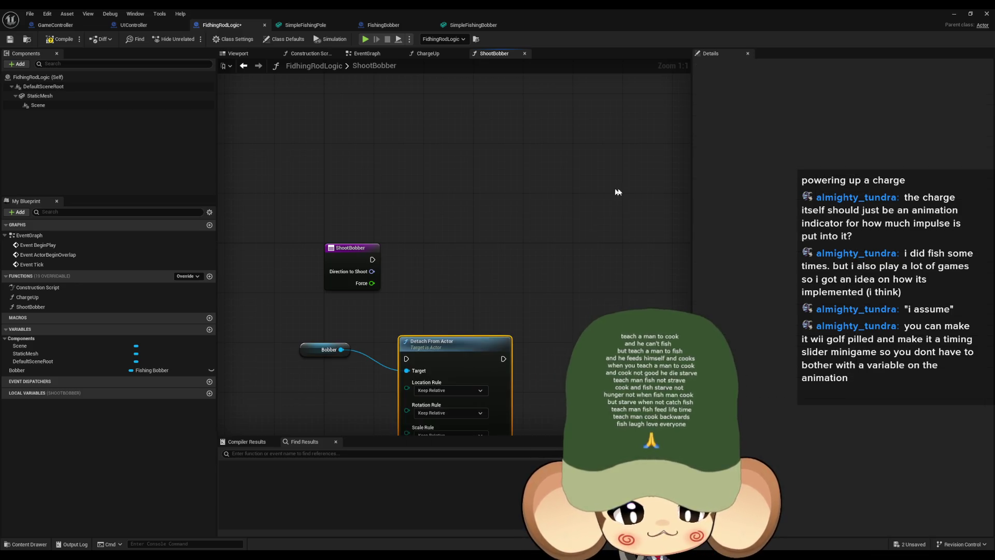
{"action": "left_click_drag", "start_coordinate": [340, 353], "coordinate": [296, 395]}
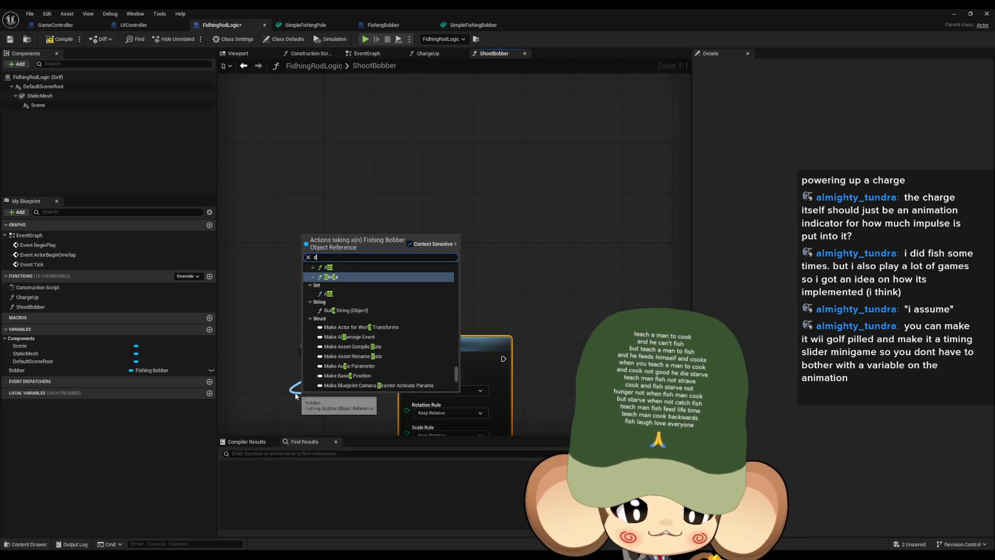
{"action": "type", "text": "det"}
{"action": "key", "text": "Down"}
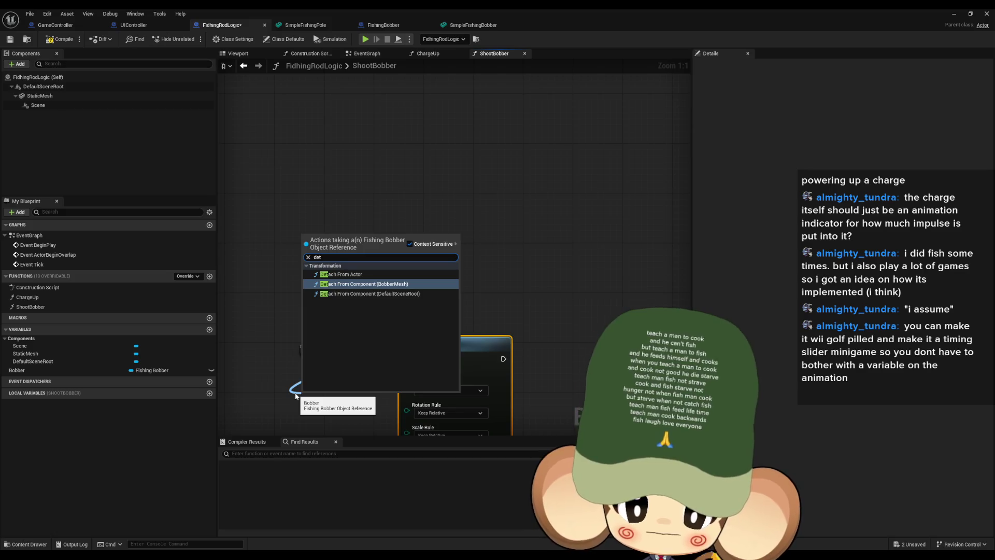
{"action": "key", "text": "Down"}
{"action": "key", "text": "Up"}
{"action": "key", "text": "Return"}
{"action": "key", "text": "Delete"}
{"action": "left_click_drag", "start_coordinate": [456, 322], "coordinate": [510, 331]}
{"action": "key", "text": "Delete"}
{"action": "left_click", "coordinate": [363, 333]}
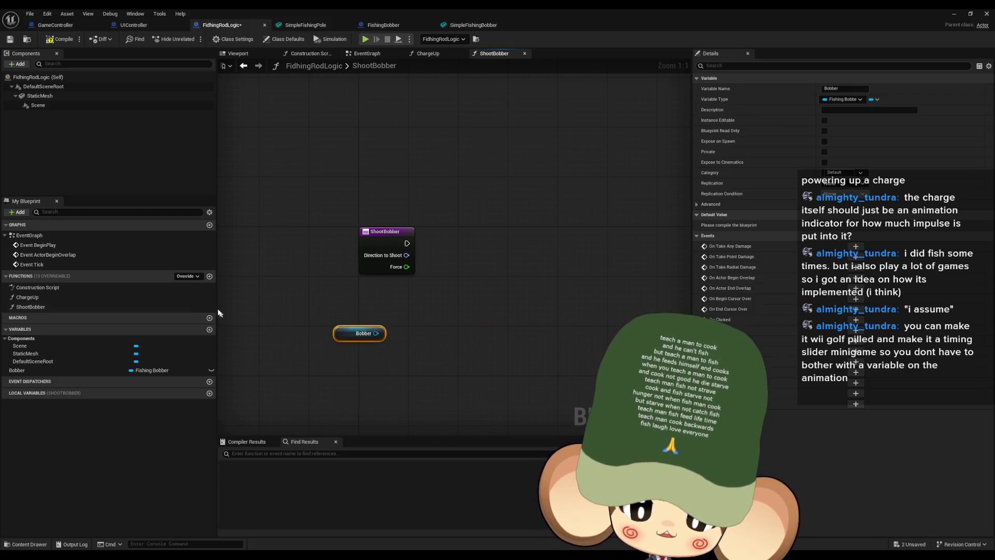
Add a Scene component getter, trying and removing a Detach From Component node
{"action": "mouse_move", "coordinate": [46, 104]}
{"action": "left_mouse_down"}
{"action": "mouse_move", "coordinate": [328, 217]}
{"action": "mouse_move", "coordinate": [456, 296]}
{"action": "mouse_move", "coordinate": [520, 298]}
{"action": "left_mouse_up"}
{"action": "type", "text": "deta"}
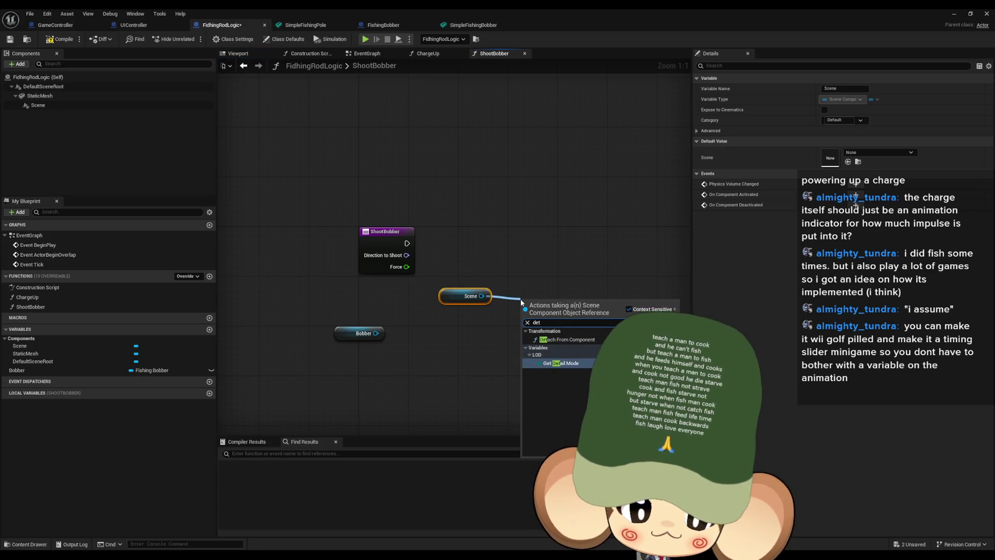
{"action": "left_click", "coordinate": [586, 340]}
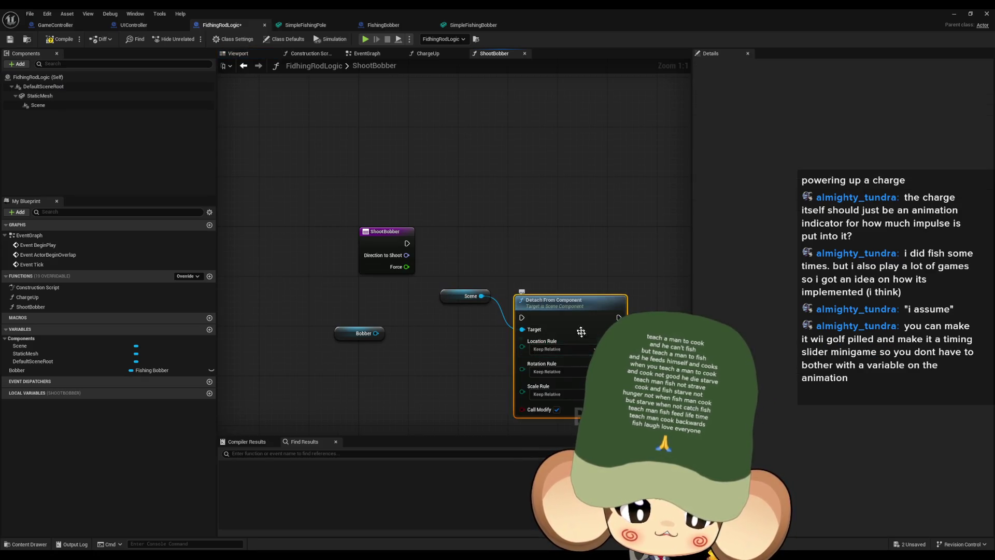
{"action": "left_click_drag", "start_coordinate": [578, 307], "coordinate": [589, 288]}
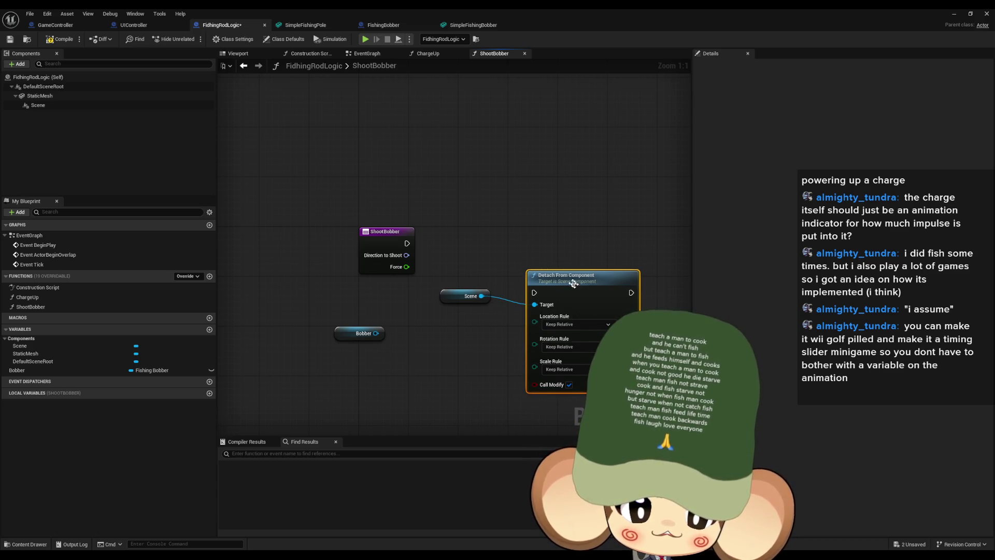
{"action": "key", "text": "Delete"}
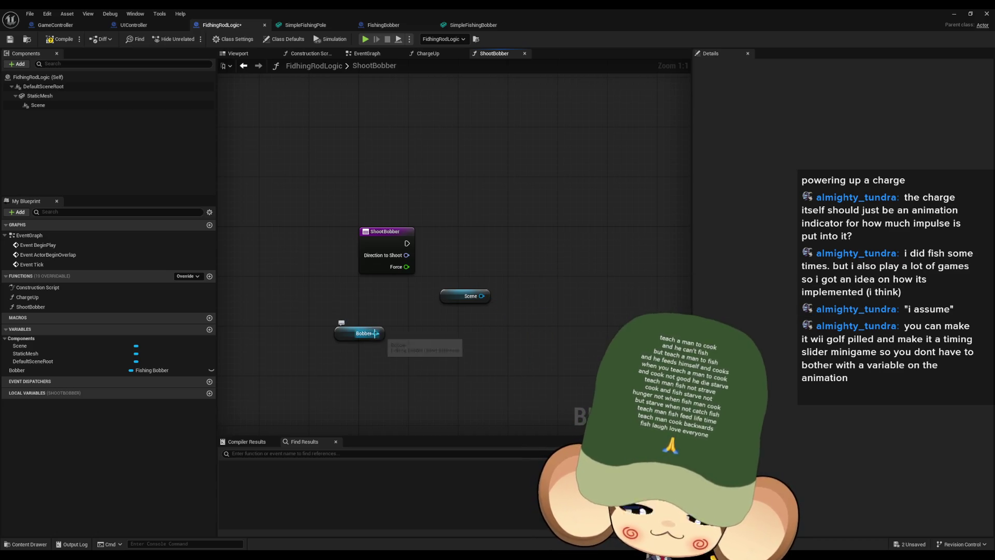
Search Bobber's detach actions, cancel without adding a node, and return to the EventGraph
{"action": "left_click_drag", "start_coordinate": [375, 333], "coordinate": [430, 344]}
{"action": "type", "text": "de acto"}
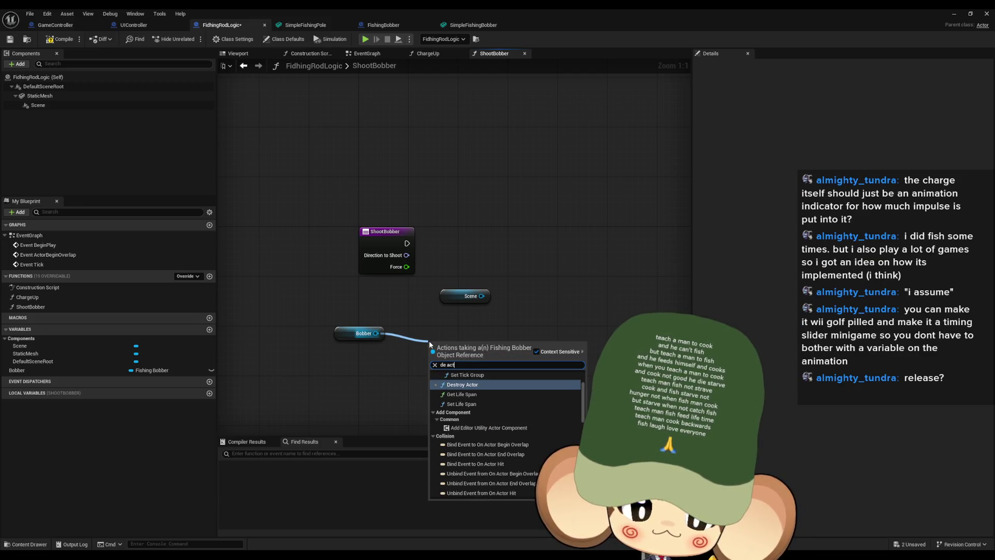
{"action": "key", "text": "BackSpace"}
{"action": "key", "text": "BackSpace"}
{"action": "key", "text": "BackSpace"}
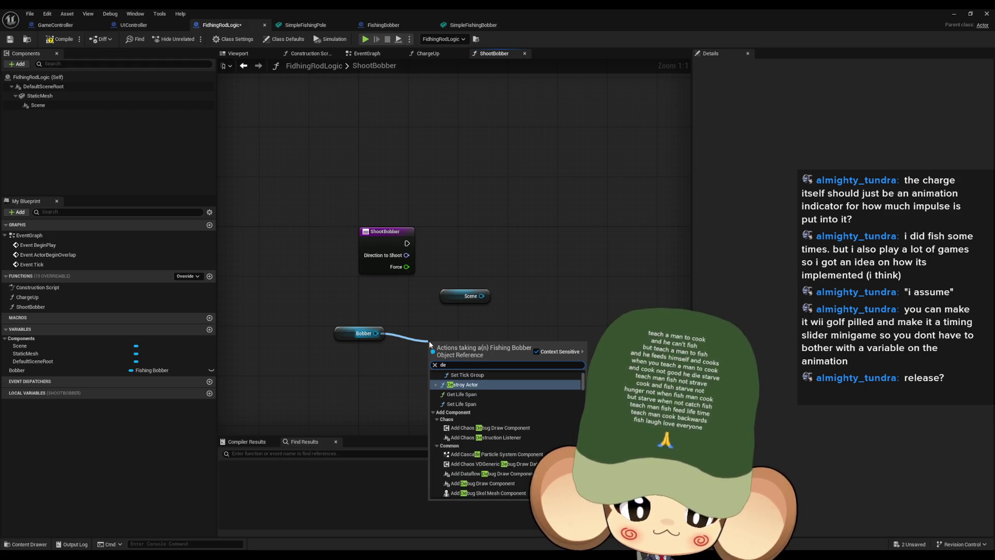
{"action": "type", "text": "ta"}
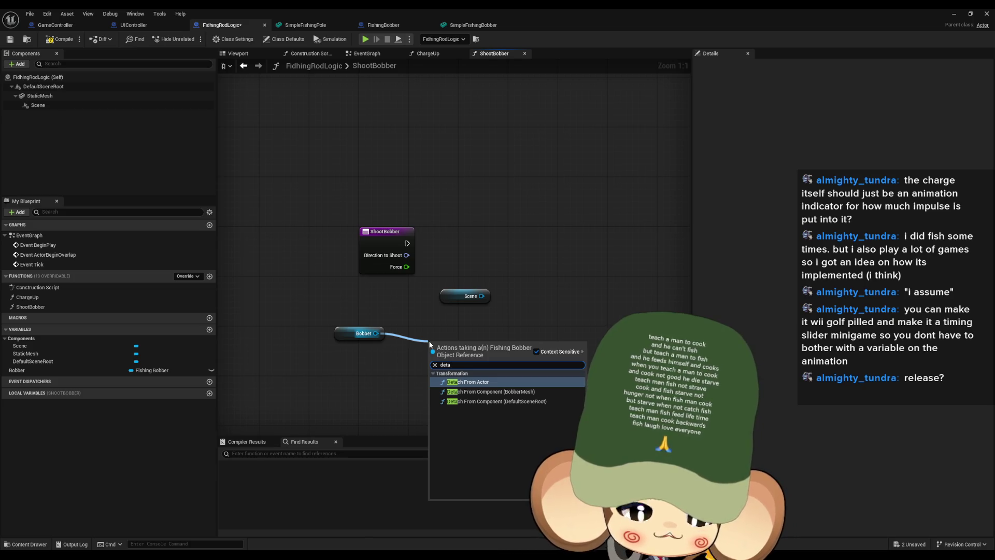
{"action": "key", "text": "Escape"}
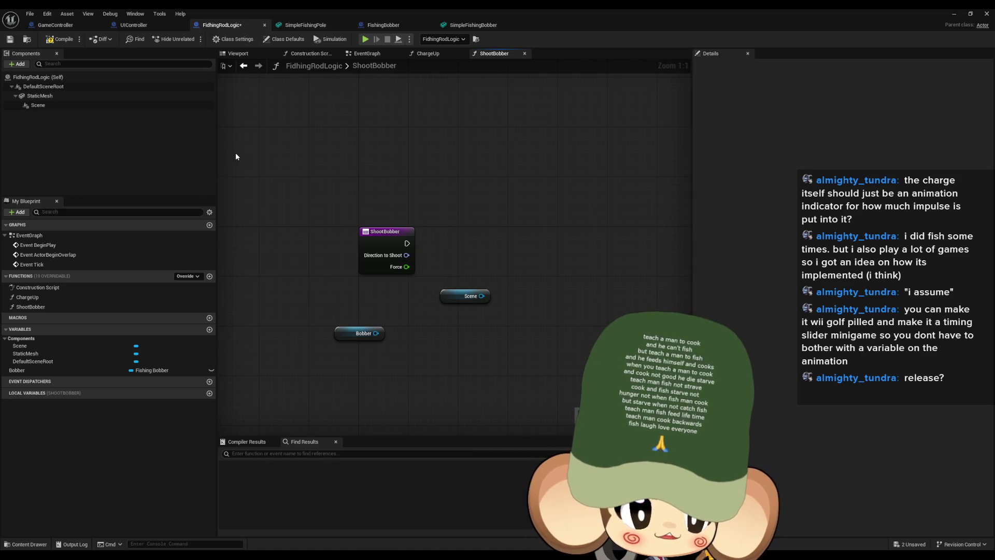
{"action": "double_click", "coordinate": [40, 235]}
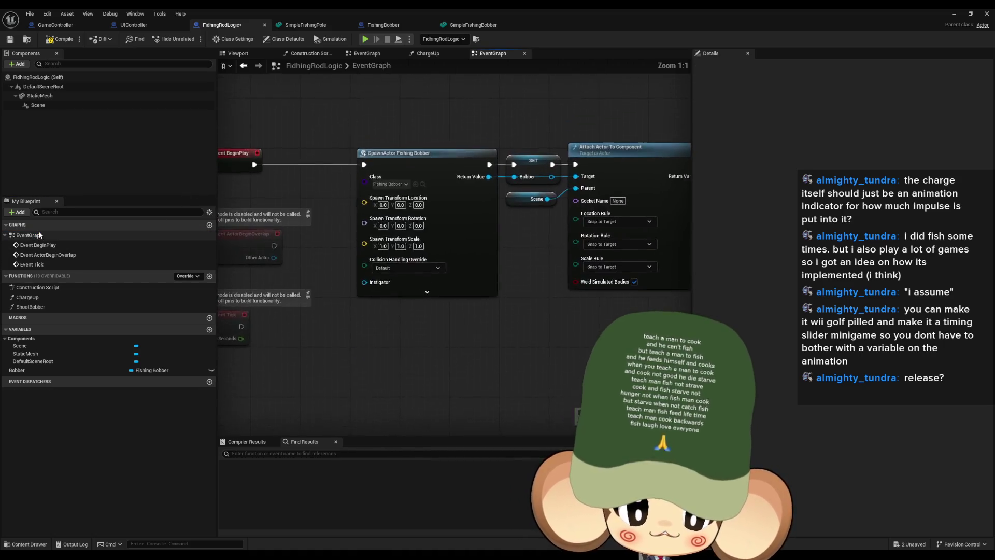
Inspect the Attach Actor To Component node in the EventGraph, then reopen ShootBobber
{"action": "left_click", "coordinate": [530, 166]}
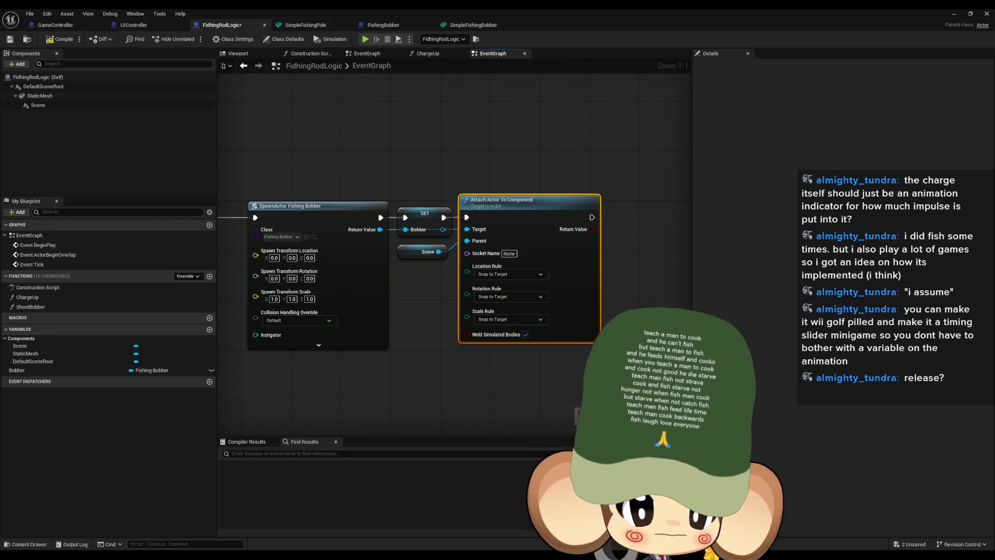
{"action": "left_click", "coordinate": [579, 371]}
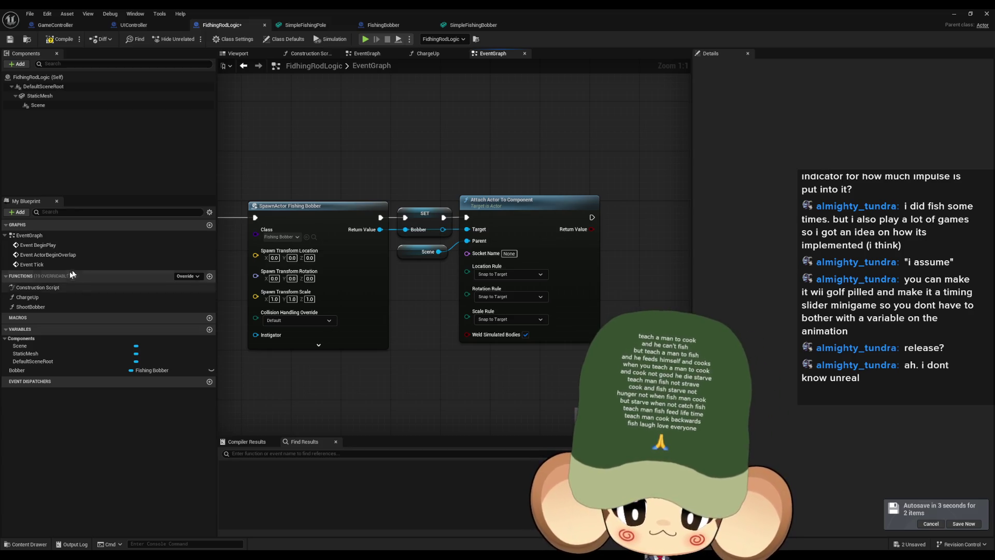
{"action": "double_click", "coordinate": [36, 308]}
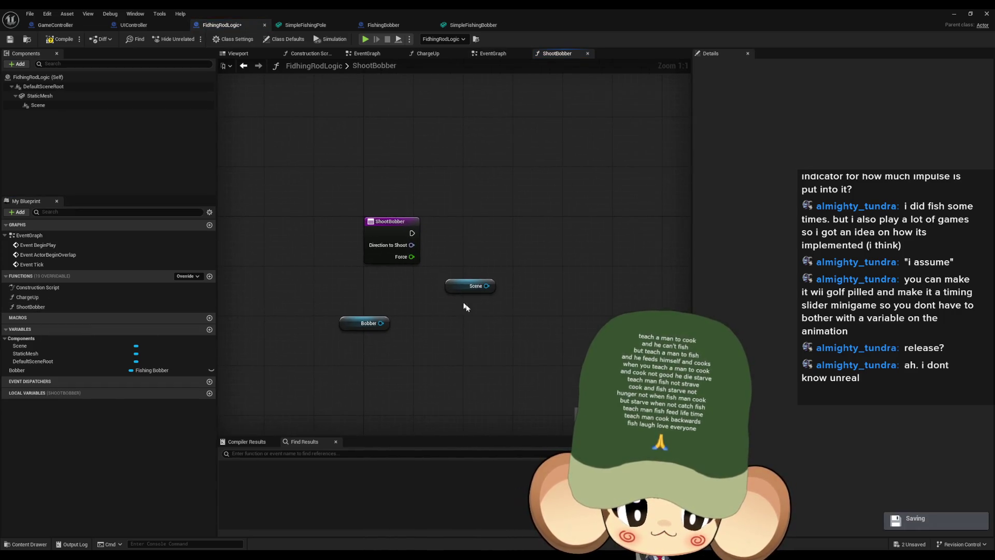
Add a Detach From Actor node targeting Bobber and delete the stray Scene node
{"action": "left_click_drag", "start_coordinate": [458, 287], "coordinate": [478, 356]}
{"action": "left_click_drag", "start_coordinate": [381, 323], "coordinate": [457, 314]}
{"action": "type", "text": "de"}
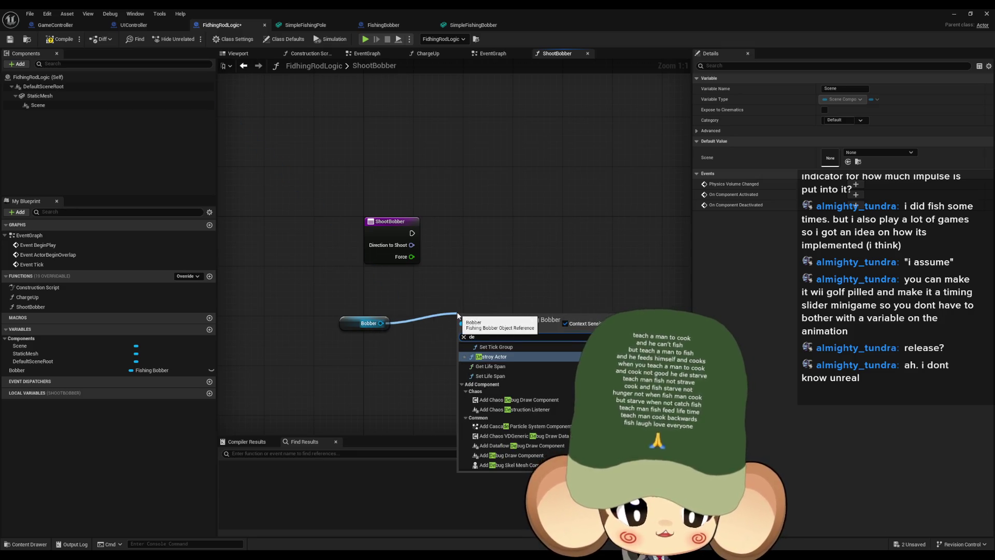
{"action": "type", "text": "tach"}
{"action": "key", "text": "Return"}
{"action": "mouse_move", "coordinate": [517, 337]}
{"action": "left_mouse_down"}
{"action": "mouse_move", "coordinate": [550, 243]}
{"action": "mouse_move", "coordinate": [539, 223]}
{"action": "left_mouse_up"}
{"action": "left_click", "coordinate": [495, 356]}
{"action": "key", "text": "Delete"}
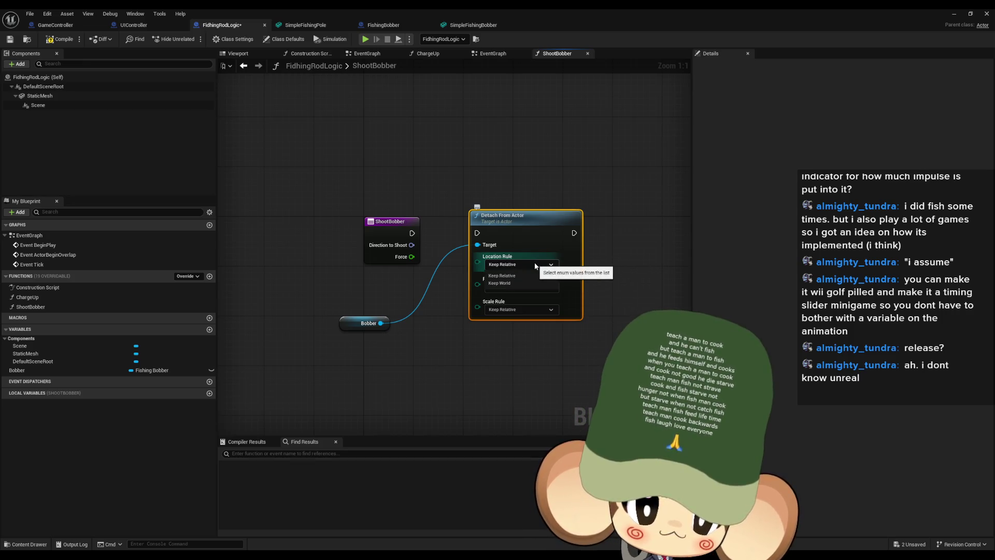
Set location, rotation and scale rules to Keep World and run detach first in ShootBobber
{"action": "left_click", "coordinate": [535, 266]}
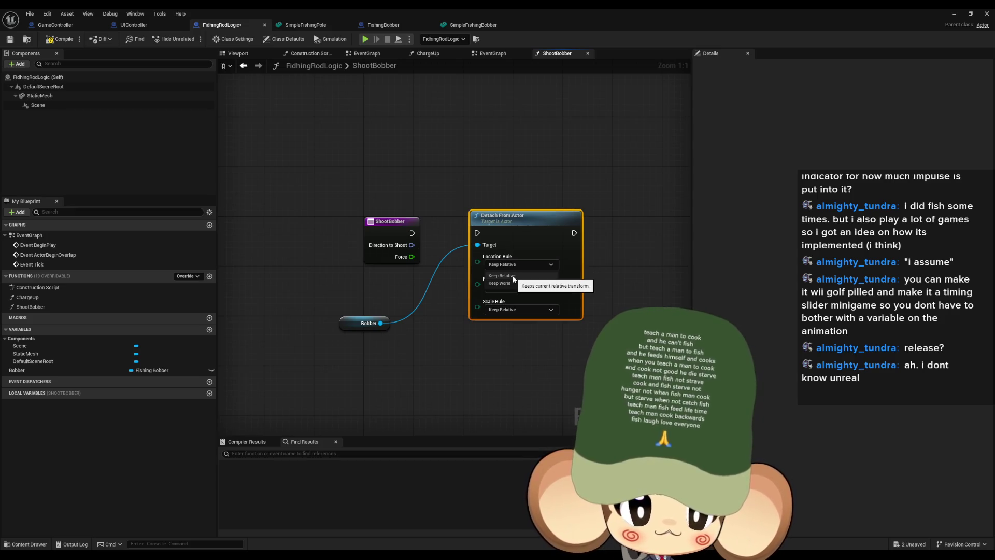
{"action": "left_click", "coordinate": [508, 283]}
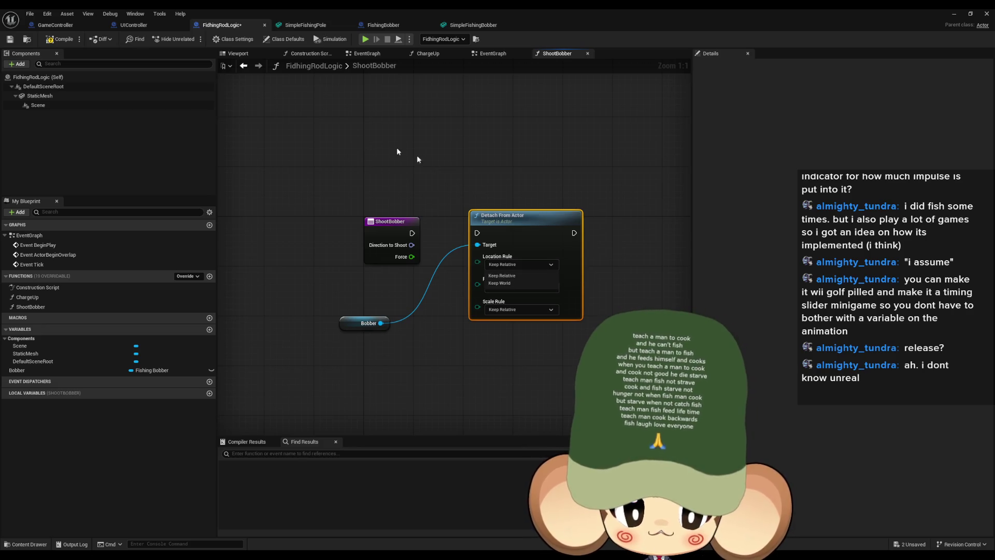
{"action": "left_click", "coordinate": [508, 289]}
{"action": "left_click", "coordinate": [507, 307]}
{"action": "left_click", "coordinate": [506, 309]}
{"action": "left_click", "coordinate": [508, 326]}
{"action": "left_click_drag", "start_coordinate": [412, 233], "coordinate": [500, 234]}
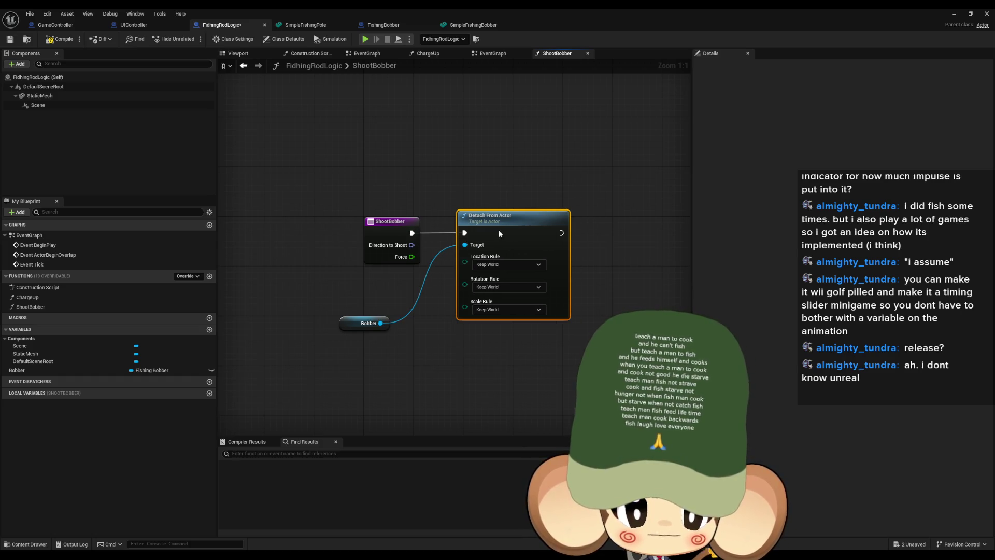
{"action": "left_click_drag", "start_coordinate": [381, 316], "coordinate": [412, 279]}
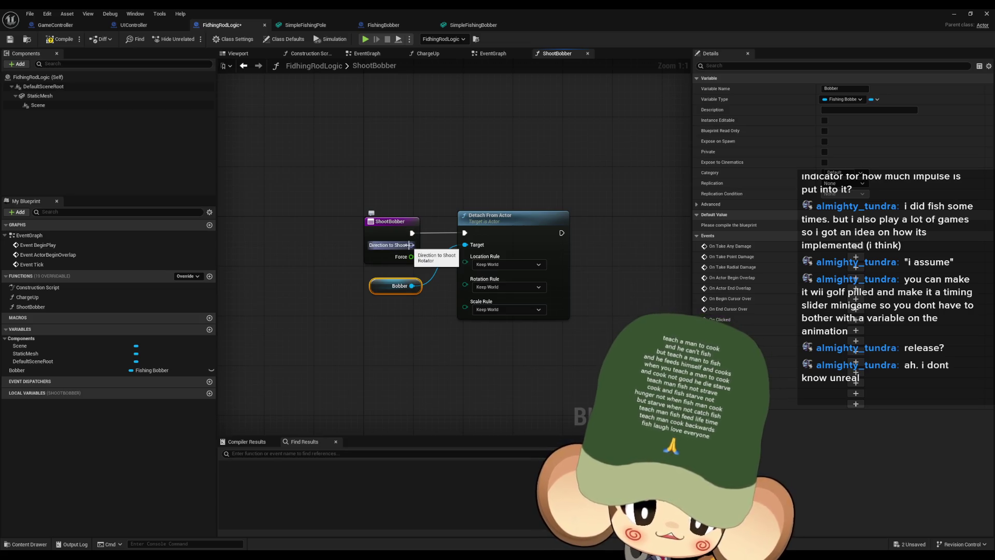
Turn Direction to Shoot into a Get Forward Vector multiplied by Force
{"action": "mouse_move", "coordinate": [410, 245]}
{"action": "left_mouse_down"}
{"action": "mouse_move", "coordinate": [435, 156]}
{"action": "mouse_move", "coordinate": [461, 143]}
{"action": "left_mouse_up"}
{"action": "type", "text": "forwa"}
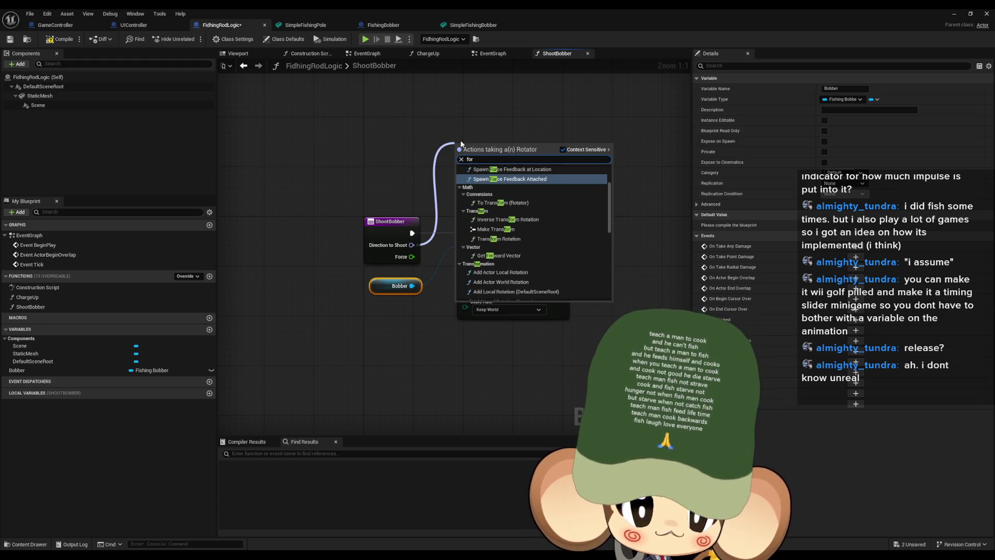
{"action": "key", "text": "Return"}
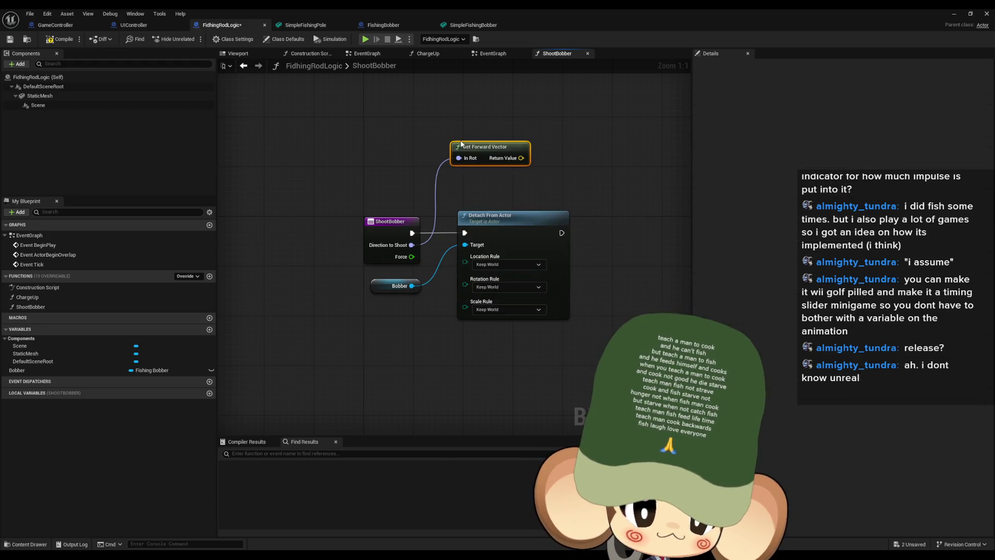
{"action": "mouse_move", "coordinate": [466, 208]}
{"action": "left_mouse_down"}
{"action": "mouse_move", "coordinate": [496, 198]}
{"action": "mouse_move", "coordinate": [366, 278]}
{"action": "mouse_move", "coordinate": [339, 338]}
{"action": "mouse_move", "coordinate": [358, 344]}
{"action": "left_mouse_up"}
{"action": "type", "text": "*"}
{"action": "key", "text": "Return"}
Duplicate the Bobber getter, browse Add Force actions without adding one, then open FishingBobber
{"action": "key", "text": "ctrl+c"}
{"action": "key", "text": "ctrl+v"}
{"action": "mouse_move", "coordinate": [501, 255]}
{"action": "left_mouse_down"}
{"action": "mouse_move", "coordinate": [465, 272]}
{"action": "mouse_move", "coordinate": [508, 265]}
{"action": "left_mouse_up"}
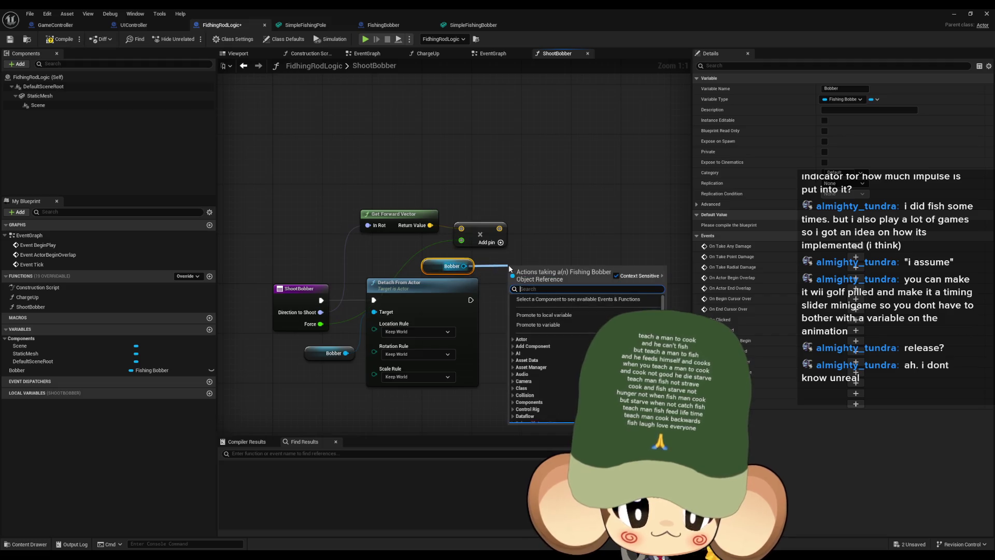
{"action": "type", "text": "add force"}
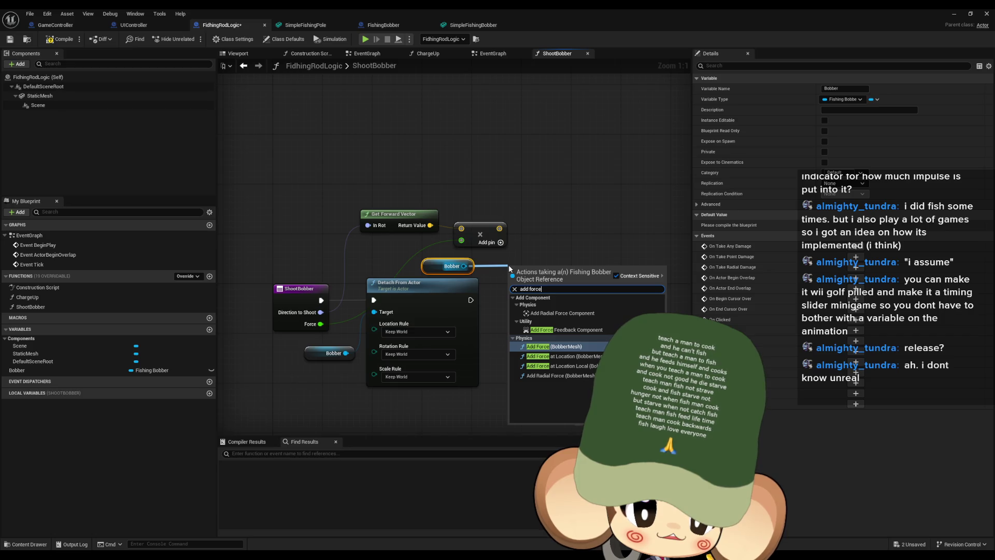
{"action": "key", "text": "Down"}
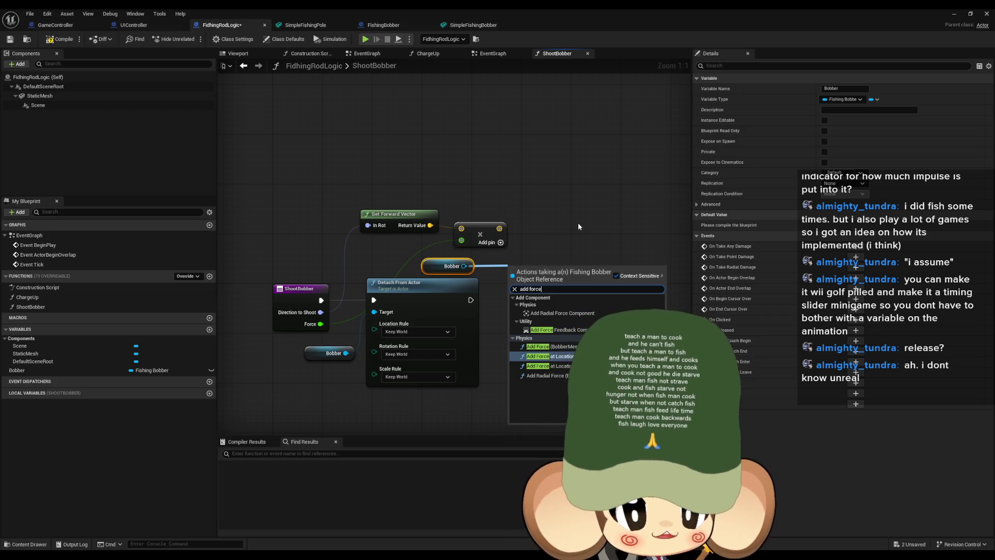
{"action": "left_click", "coordinate": [584, 215]}
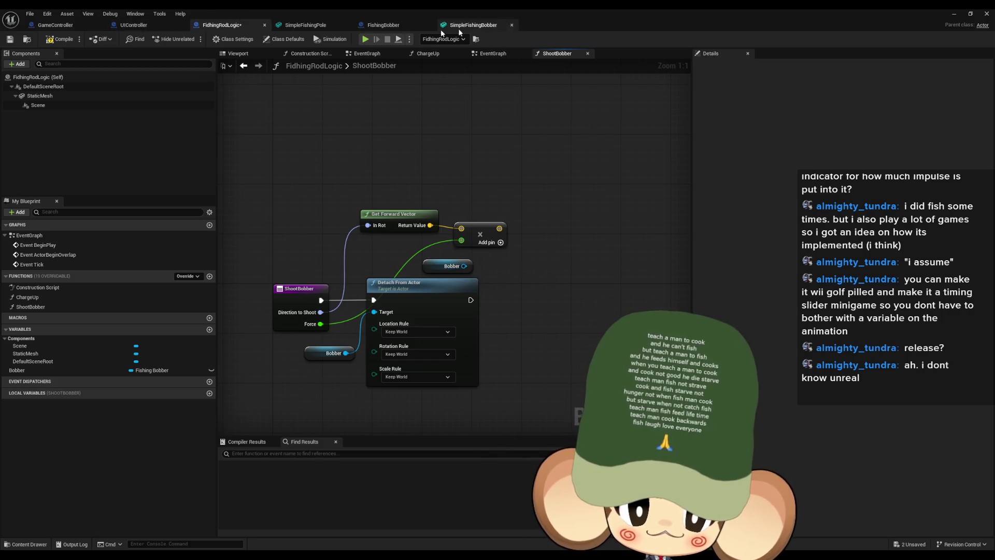
{"action": "left_click", "coordinate": [386, 25]}
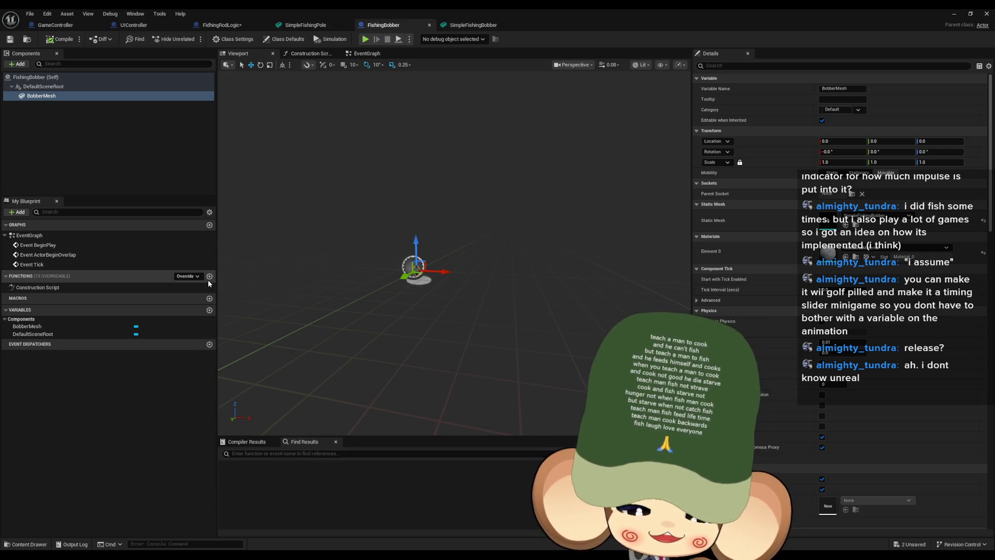
Create the FlyToDirection function in FishingBobber with a Rotator input named Direction
{"action": "left_click", "coordinate": [209, 276]}
{"action": "type", "text": "F"}
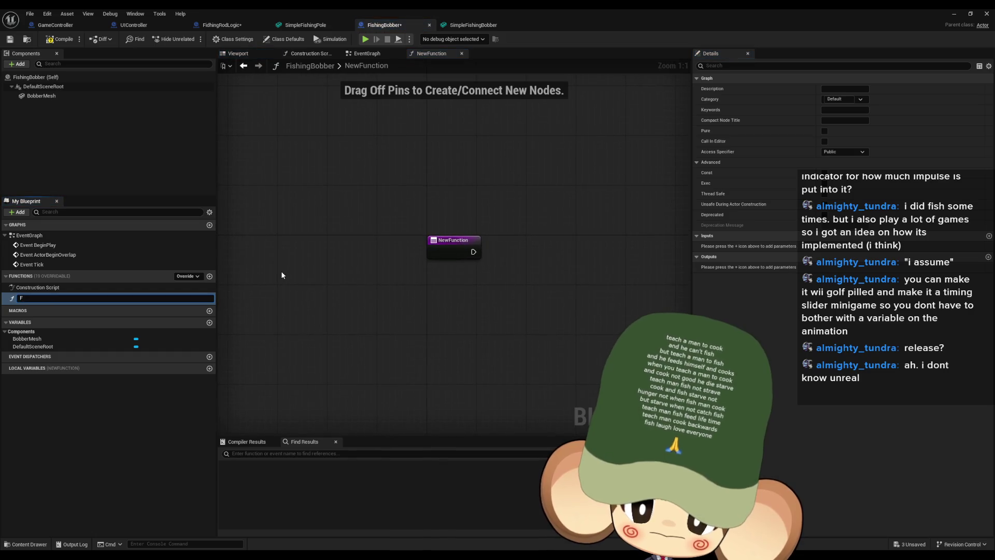
{"action": "type", "text": "ly"}
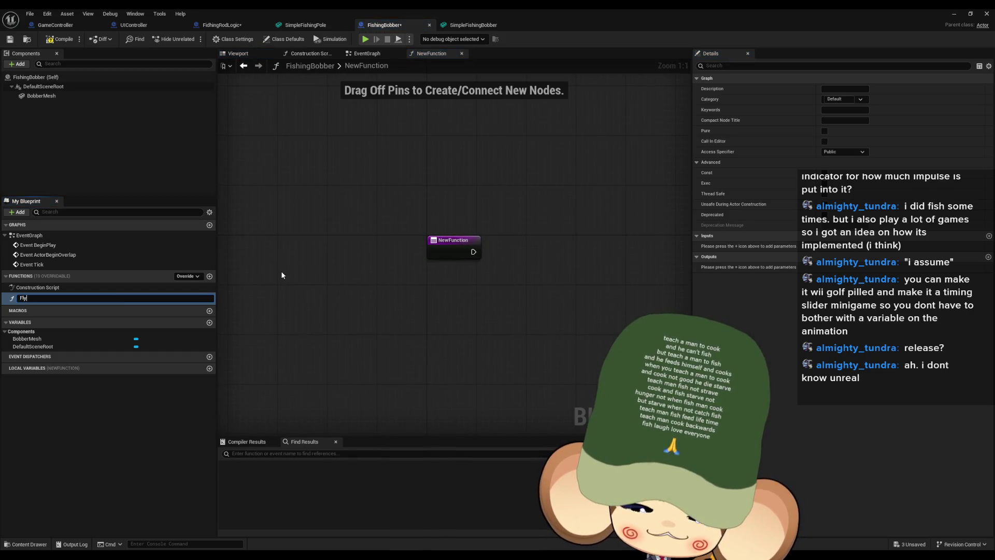
{"action": "type", "text": "ToDirection"}
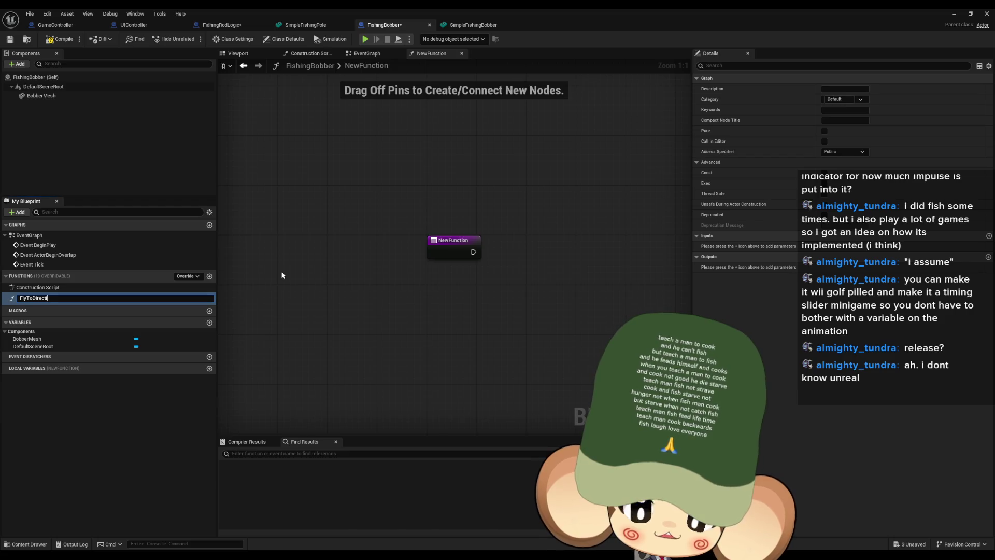
{"action": "key", "text": "Return"}
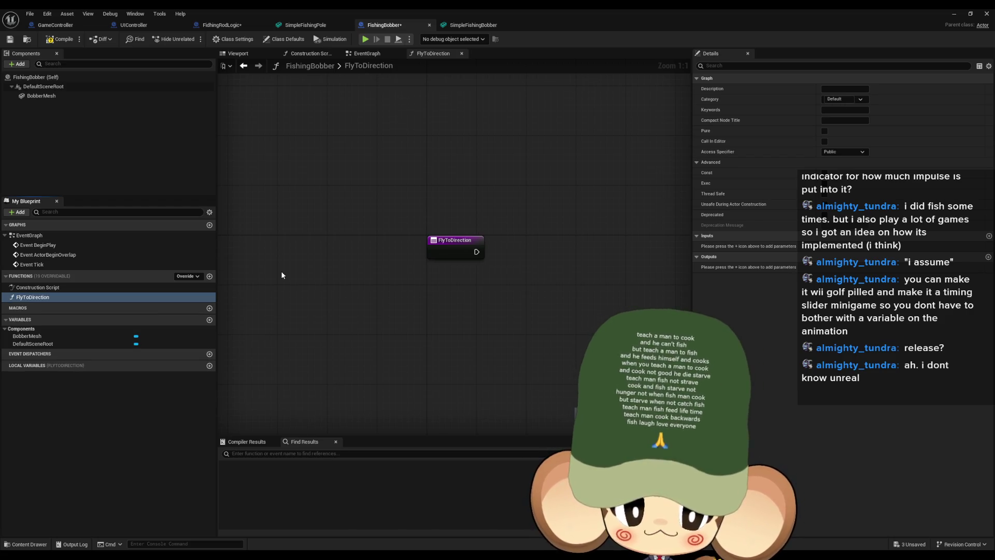
{"action": "left_click_drag", "start_coordinate": [426, 249], "coordinate": [345, 269]}
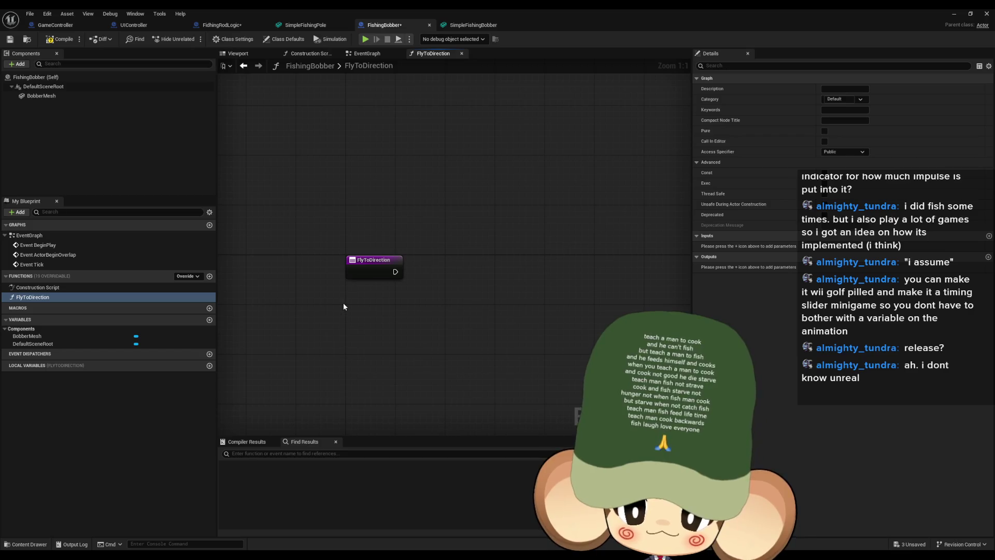
{"action": "left_click", "coordinate": [377, 271]}
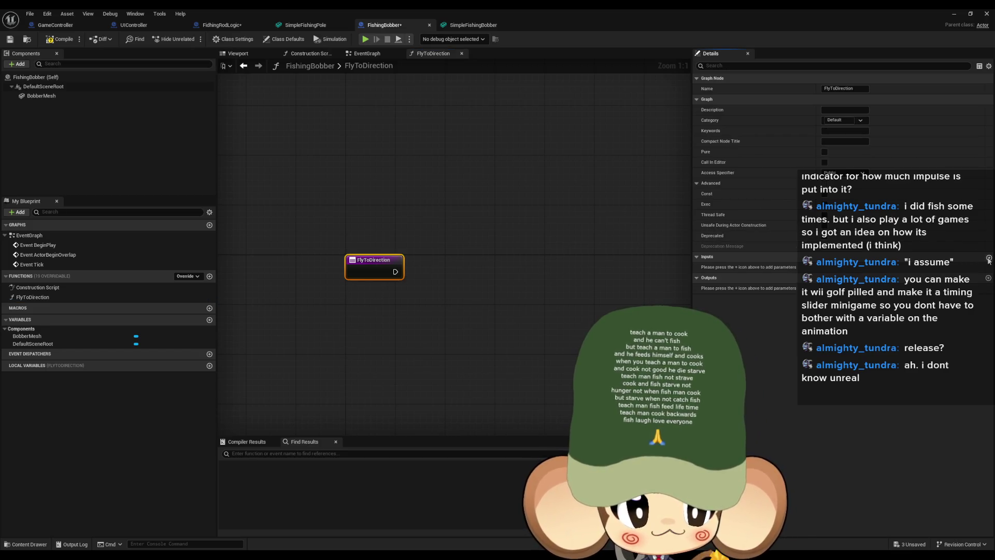
{"action": "left_click", "coordinate": [988, 256]}
{"action": "left_click", "coordinate": [842, 267]}
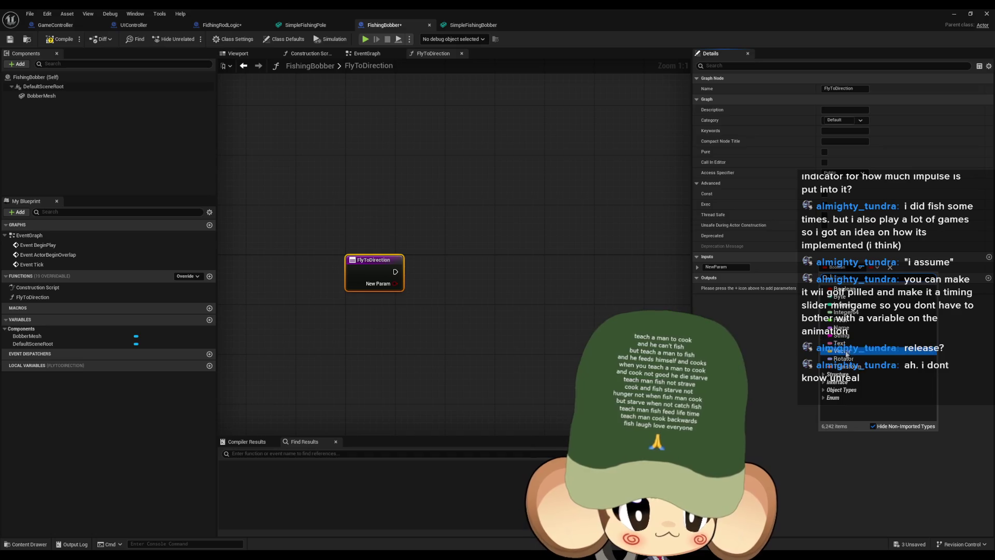
{"action": "left_click", "coordinate": [845, 358]}
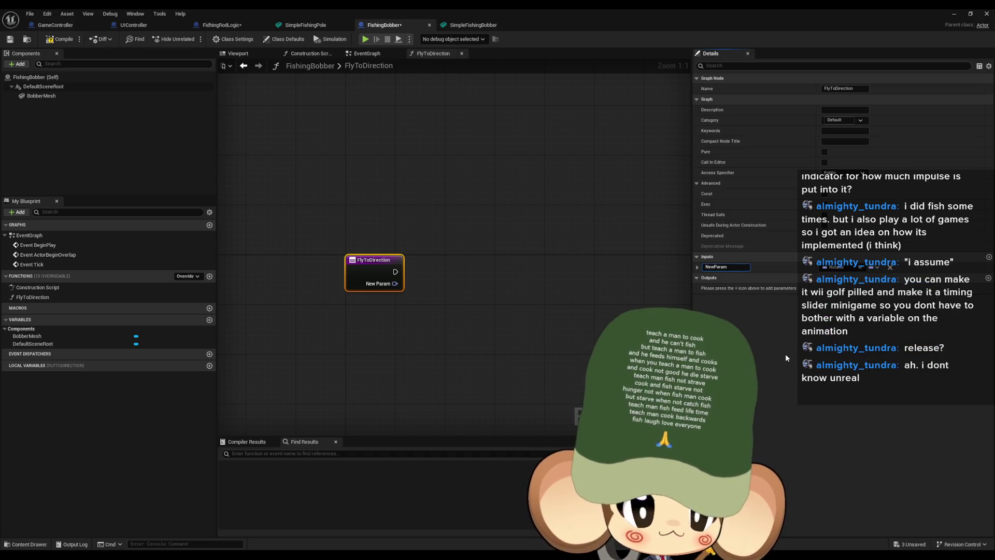
{"action": "type", "text": "Direction"}
{"action": "key", "text": "Return"}
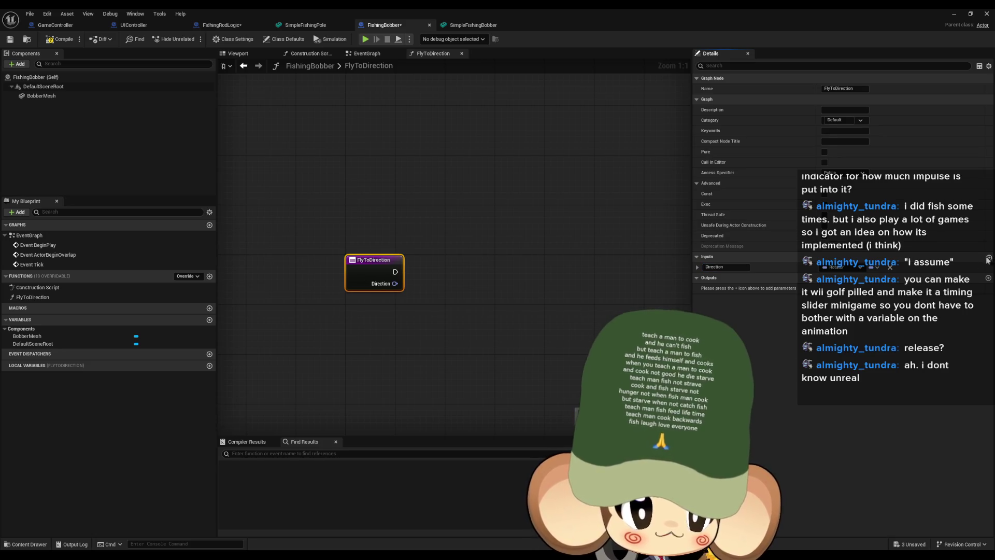
Add a second input named Force to FlyToDirection
{"action": "left_click", "coordinate": [989, 257]}
{"action": "left_click", "coordinate": [840, 278]}
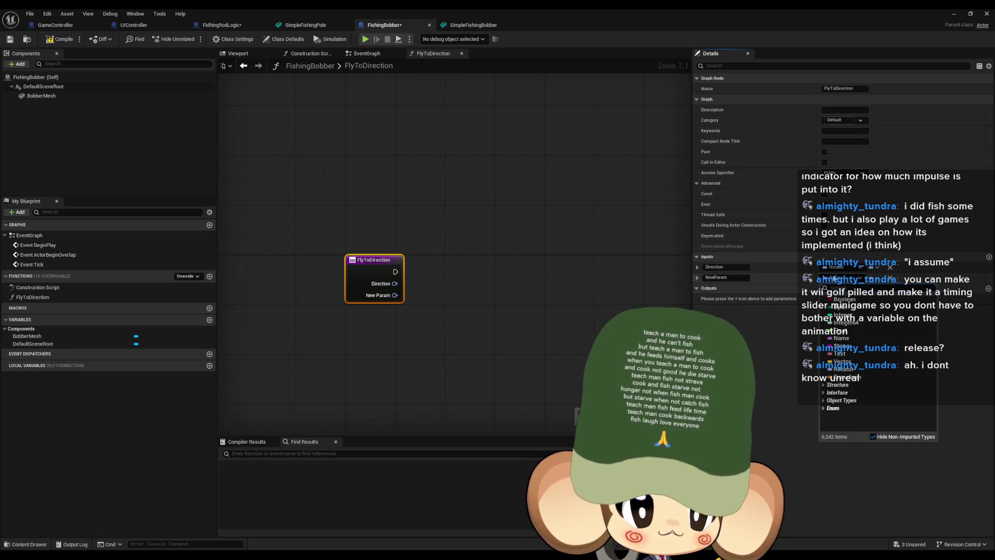
{"action": "left_click", "coordinate": [845, 363]}
{"action": "double_click", "coordinate": [721, 278]}
{"action": "type", "text": "Force"}
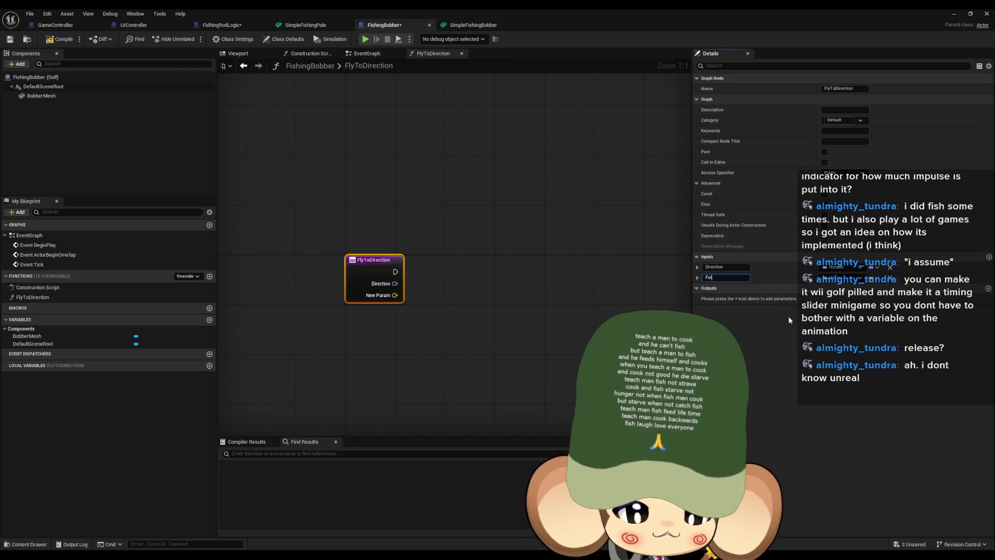
{"action": "left_click", "coordinate": [839, 278]}
{"action": "key", "text": "Escape"}
{"action": "left_click", "coordinate": [466, 337]}
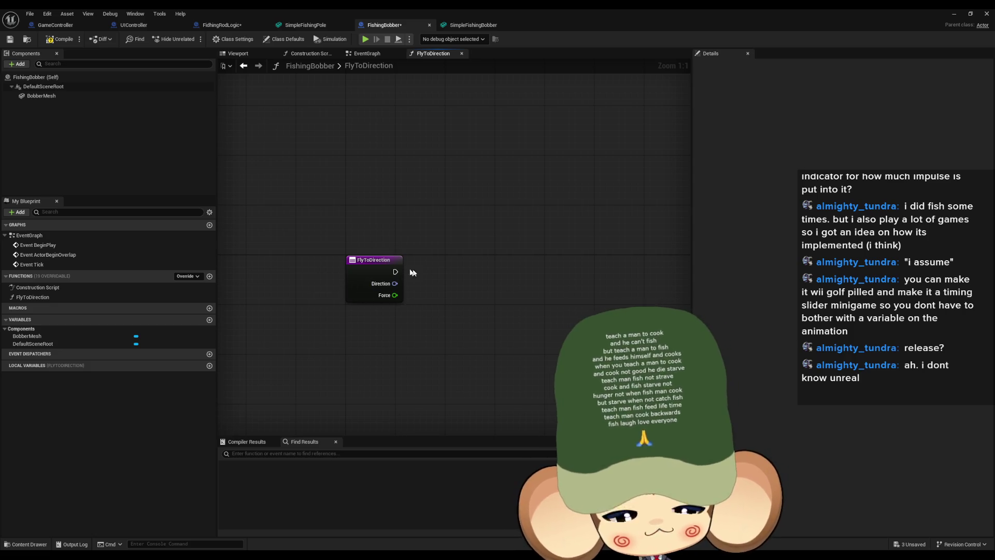
Glance at the SimpleFishingPole mesh and ShootBobber graph, then return to FlyToDirection
{"action": "left_click", "coordinate": [311, 26]}
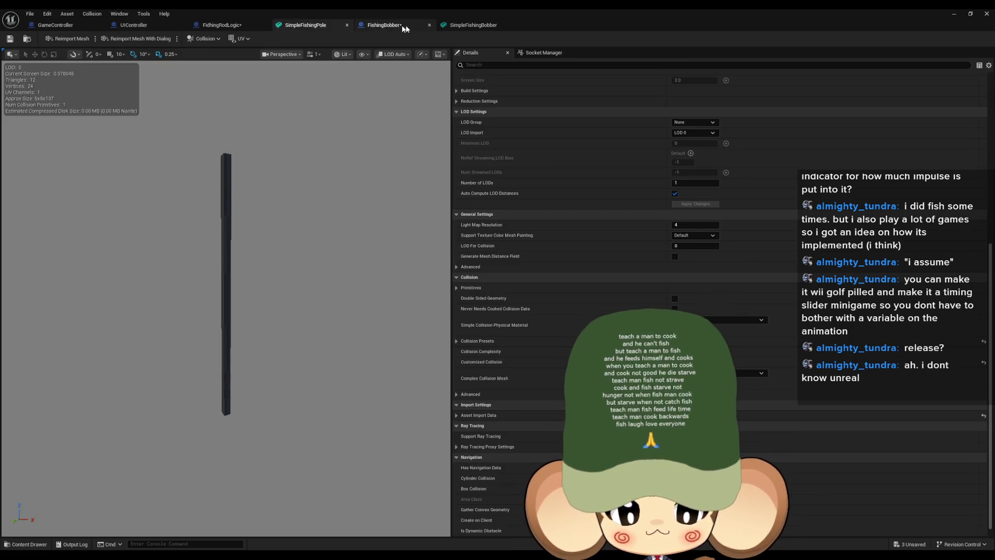
{"action": "left_click", "coordinate": [384, 29]}
{"action": "left_click", "coordinate": [221, 25]}
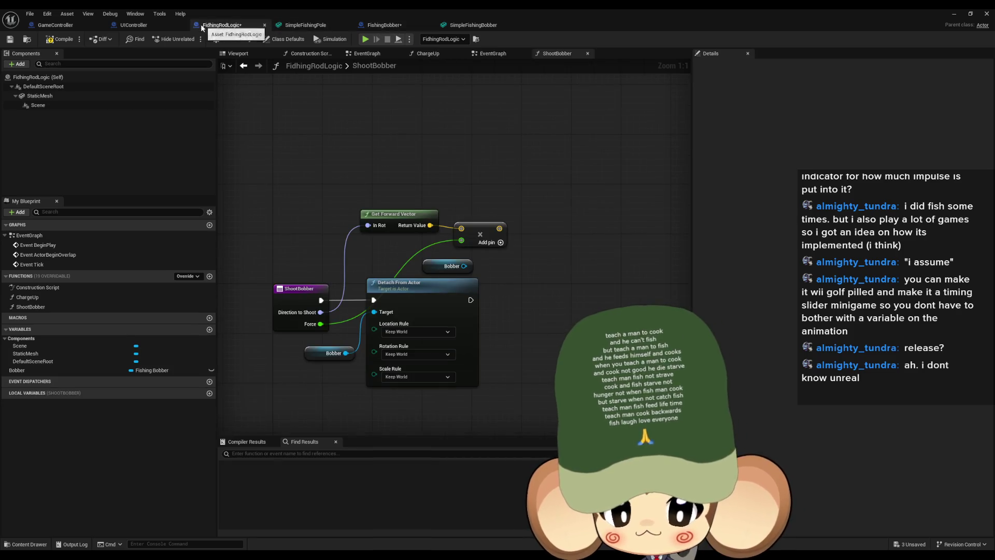
{"action": "left_click_drag", "start_coordinate": [487, 338], "coordinate": [498, 312]}
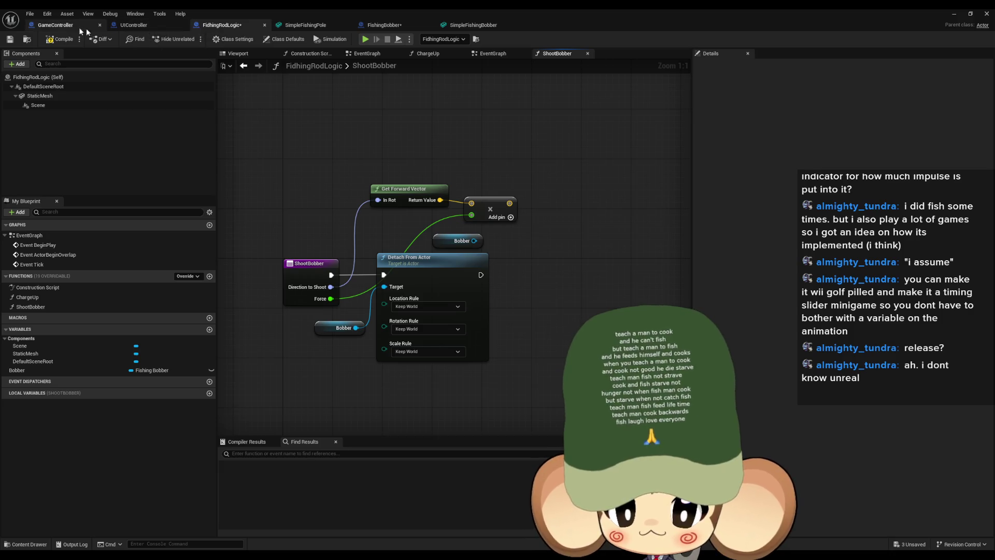
{"action": "left_click", "coordinate": [384, 25]}
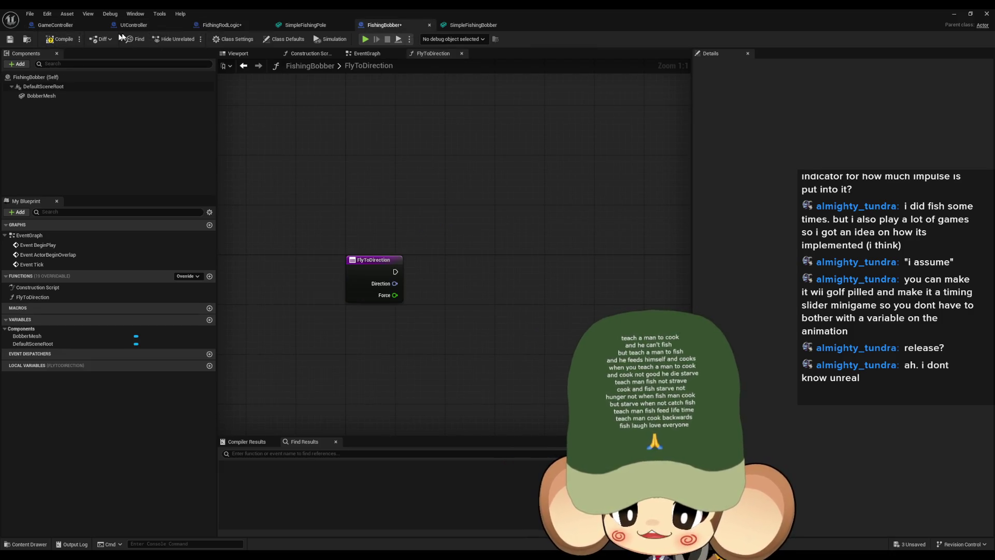
In ShootBobber, add Fly to Direction from the Bobber reference, fed by the shoot direction
{"action": "left_click", "coordinate": [223, 25]}
{"action": "left_click_drag", "start_coordinate": [474, 240], "coordinate": [543, 265]}
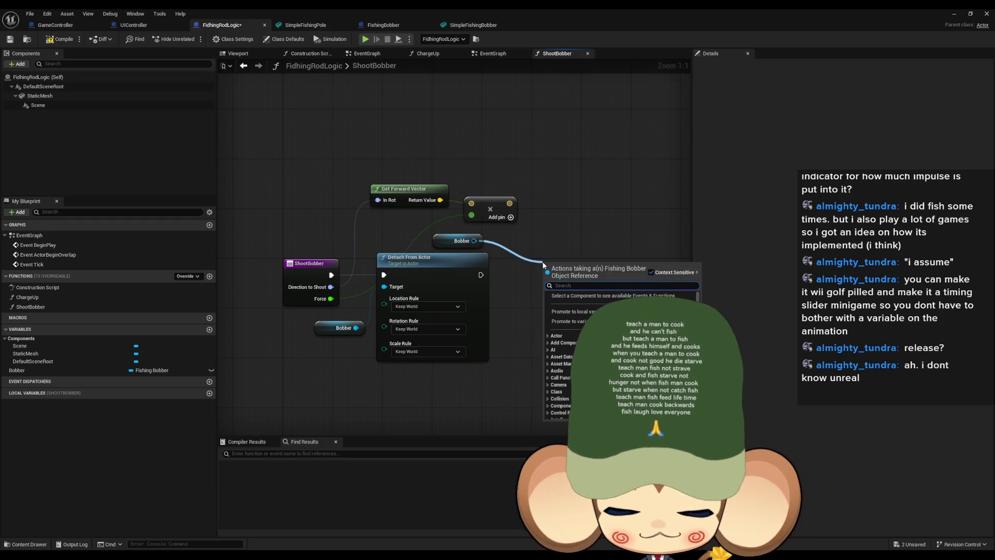
{"action": "type", "text": "fly"}
{"action": "key", "text": "Return"}
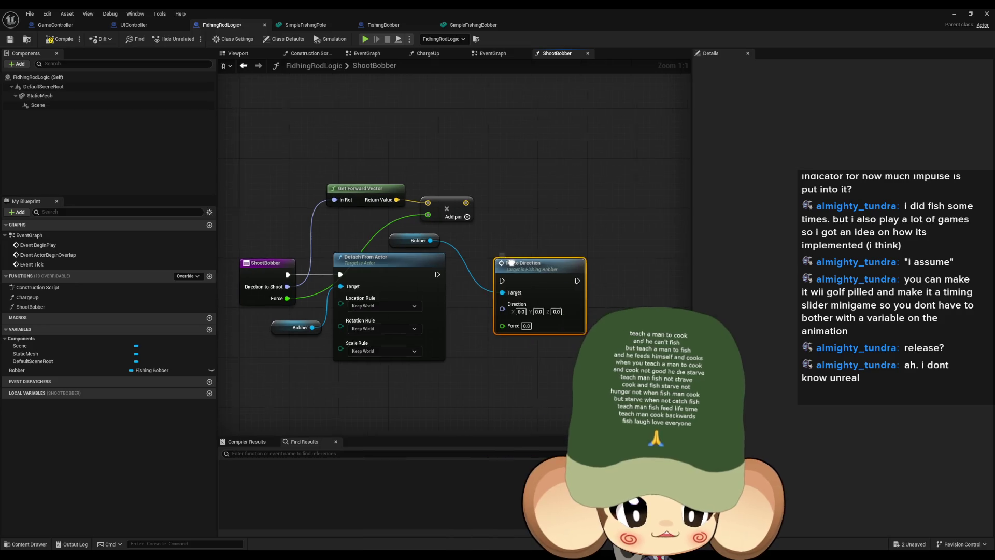
{"action": "mouse_move", "coordinate": [290, 268]}
{"action": "left_mouse_down"}
{"action": "mouse_move", "coordinate": [505, 289]}
{"action": "mouse_move", "coordinate": [289, 280]}
{"action": "left_mouse_up"}
Set the Bobber getter beside Fly to Direction's Target, then open FishingBobber's FlyToDirection
{"action": "mouse_move", "coordinate": [555, 266]}
{"action": "left_mouse_down"}
{"action": "mouse_move", "coordinate": [545, 259]}
{"action": "mouse_move", "coordinate": [586, 260]}
{"action": "left_mouse_up"}
{"action": "left_click_drag", "start_coordinate": [423, 224], "coordinate": [479, 274]}
{"action": "left_click", "coordinate": [394, 241]}
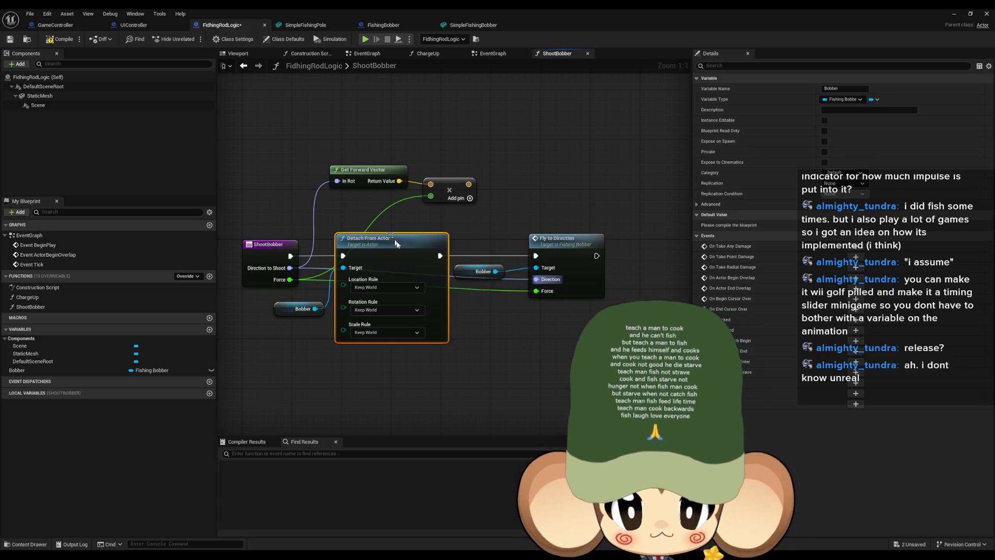
{"action": "double_click", "coordinate": [575, 245]}
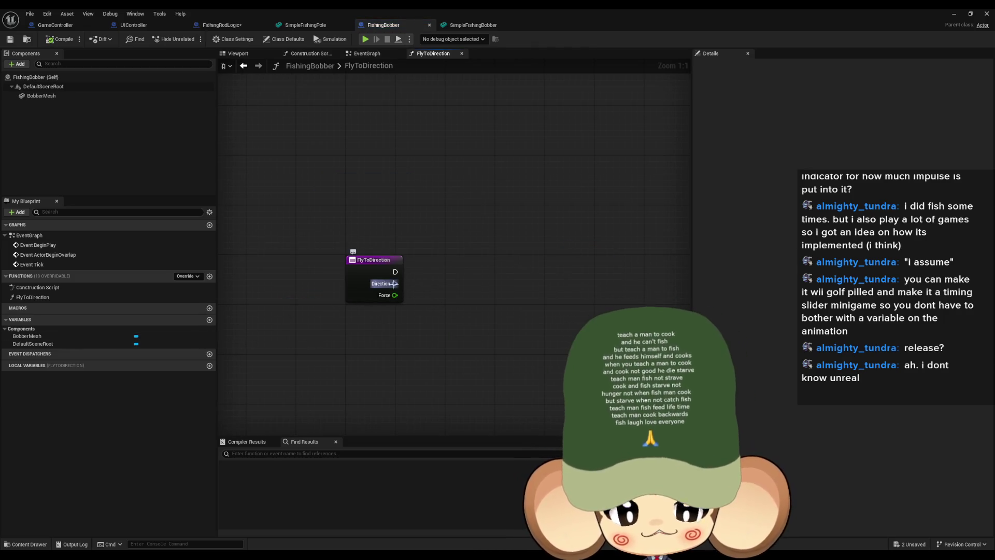
{"action": "left_click_drag", "start_coordinate": [394, 283], "coordinate": [422, 275]}
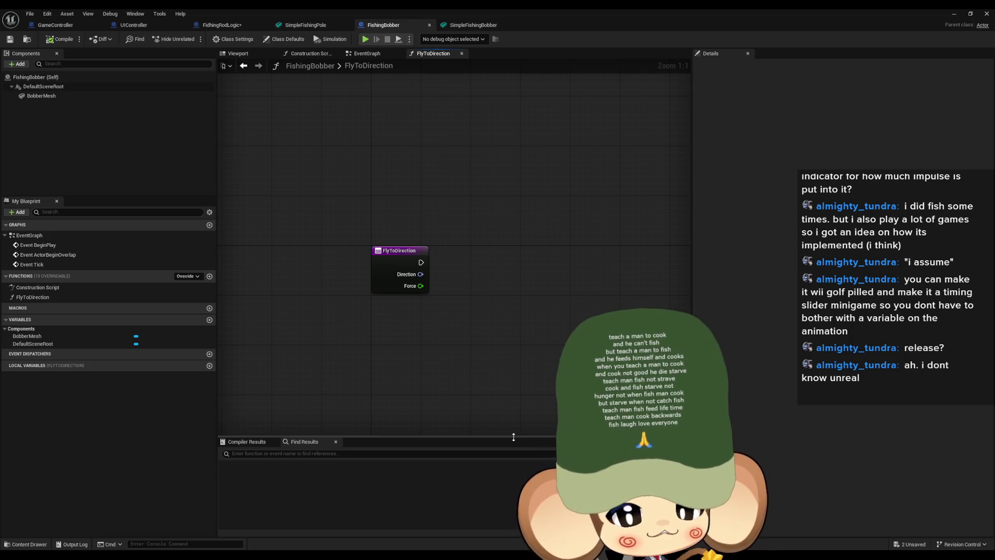
{"action": "left_click", "coordinate": [15, 64]}
{"action": "scroll", "coordinate": [55, 121], "scroll_direction": "down", "scroll_amount": 5}
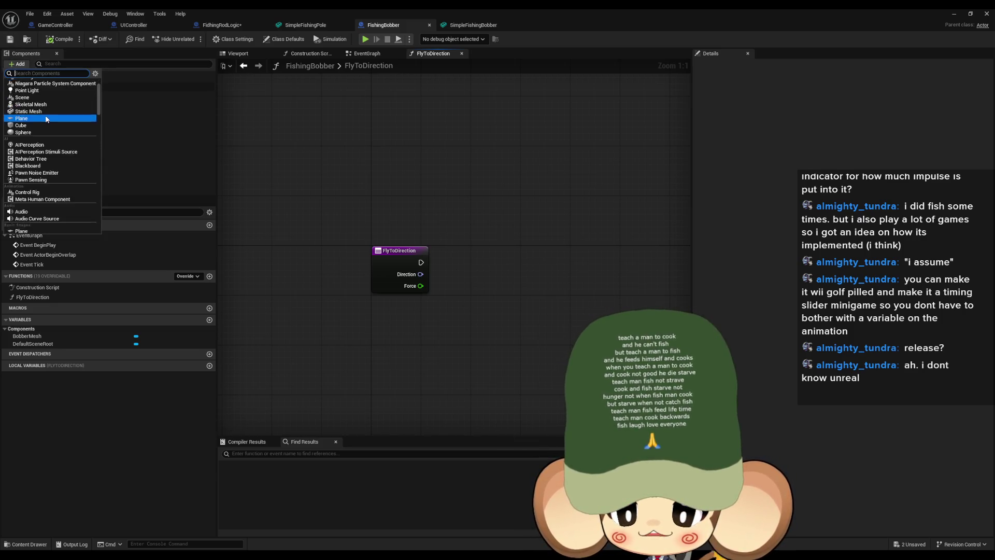
{"action": "scroll", "coordinate": [54, 121], "scroll_direction": "down", "scroll_amount": 3}
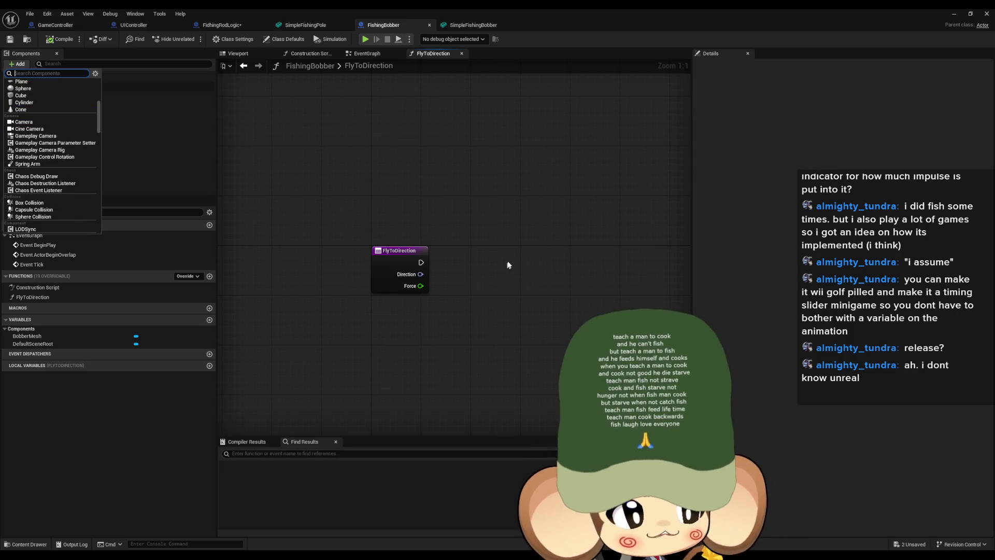
{"action": "left_click", "coordinate": [505, 281]}
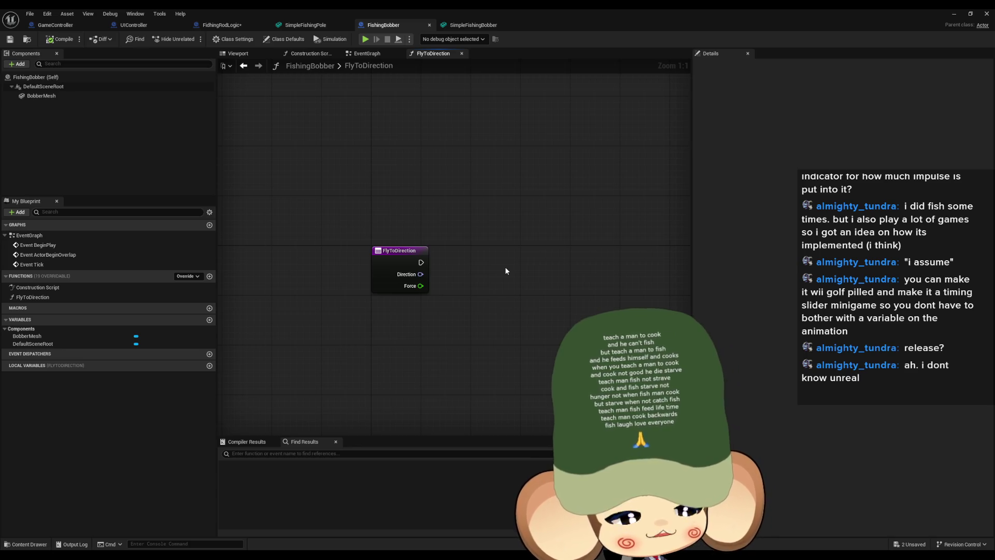
Add a Rotator variable named ImpulseDirection to FishingBobber
{"action": "mouse_move", "coordinate": [508, 289]}
{"action": "left_mouse_down"}
{"action": "mouse_move", "coordinate": [511, 263]}
{"action": "mouse_move", "coordinate": [490, 262]}
{"action": "left_mouse_up"}
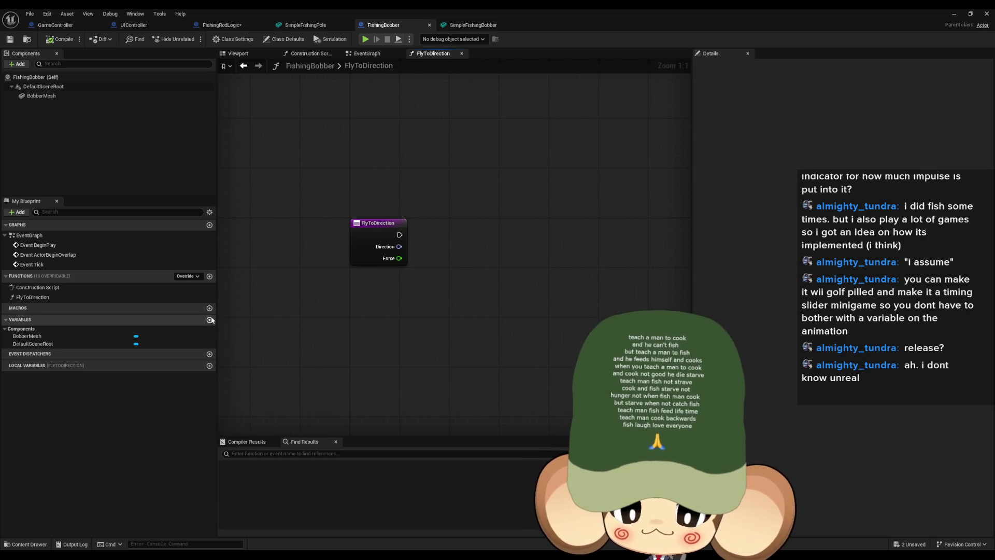
{"action": "left_click", "coordinate": [210, 320]}
{"action": "type", "text": "ImpulseDirection"}
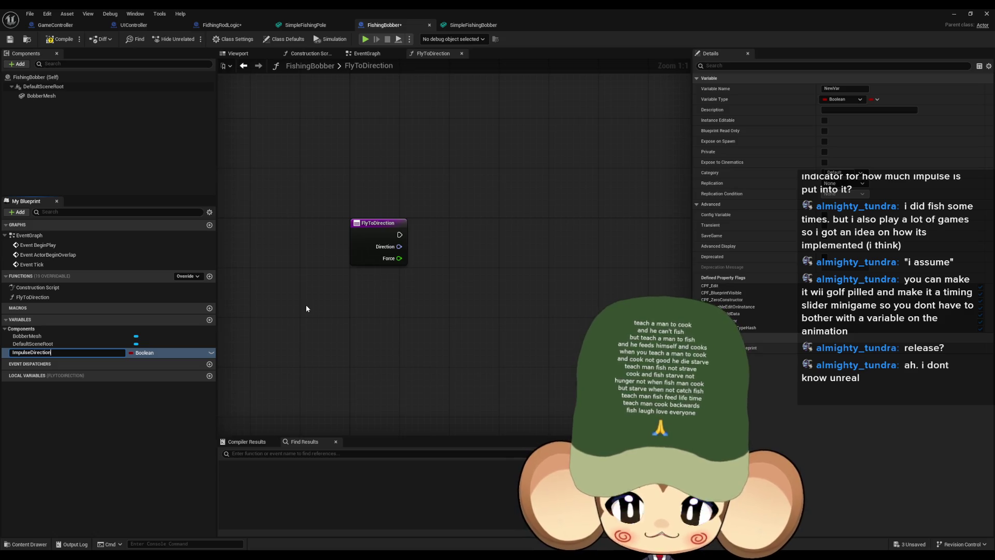
{"action": "key", "text": "Return"}
{"action": "left_click", "coordinate": [144, 353]}
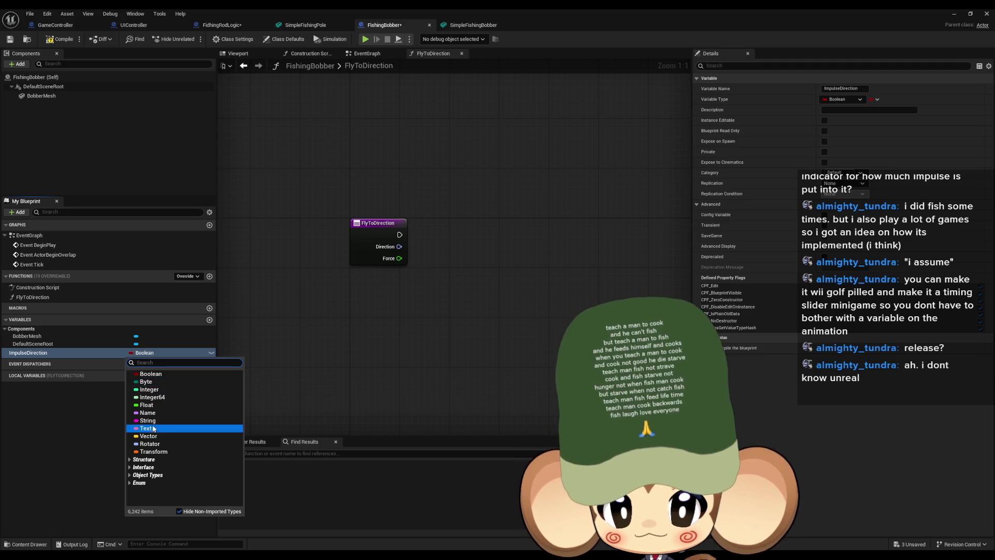
{"action": "left_click", "coordinate": [150, 444]}
Add a Float variable named ImpulseForce
{"action": "left_click", "coordinate": [210, 321]}
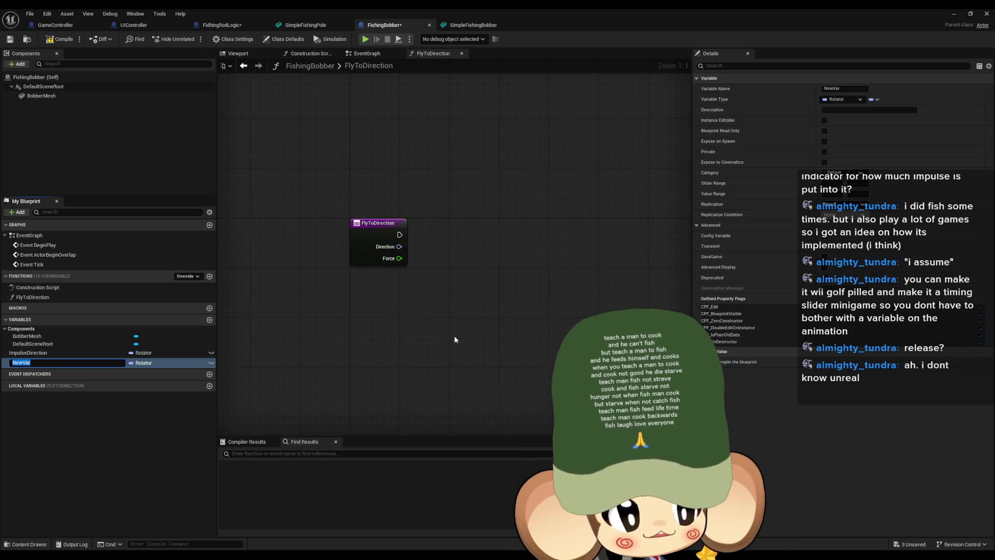
{"action": "type", "text": "Im"}
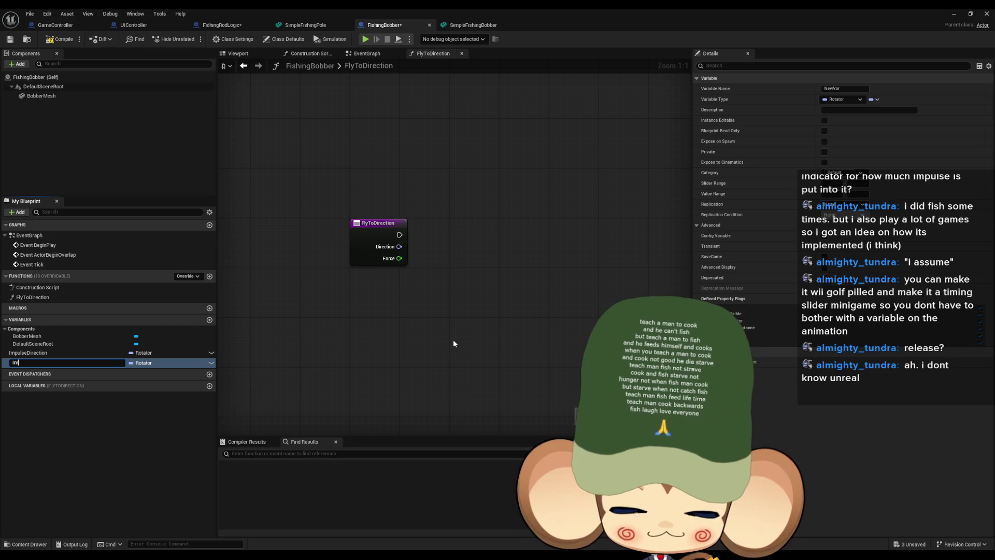
{"action": "type", "text": "pulseForce"}
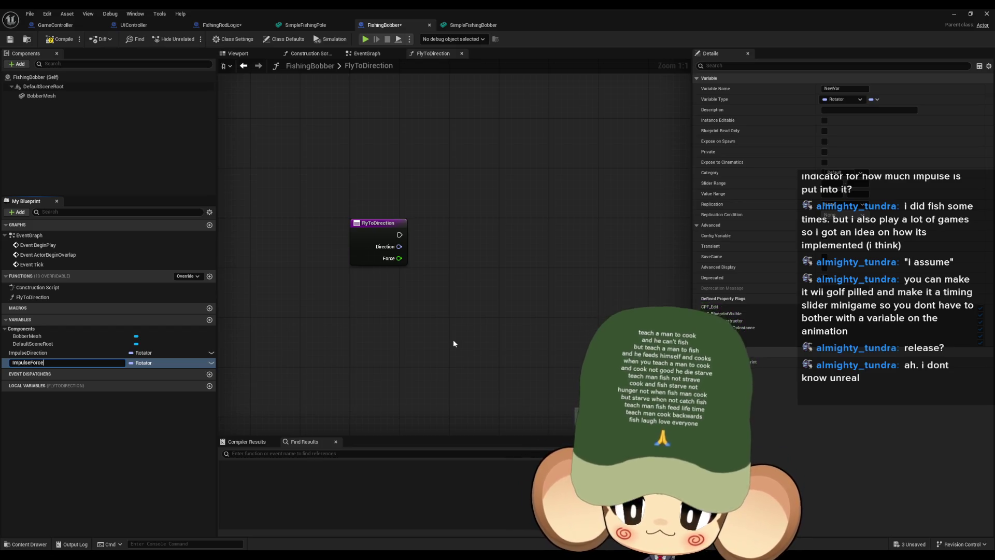
{"action": "key", "text": "Return"}
{"action": "left_click", "coordinate": [143, 364]}
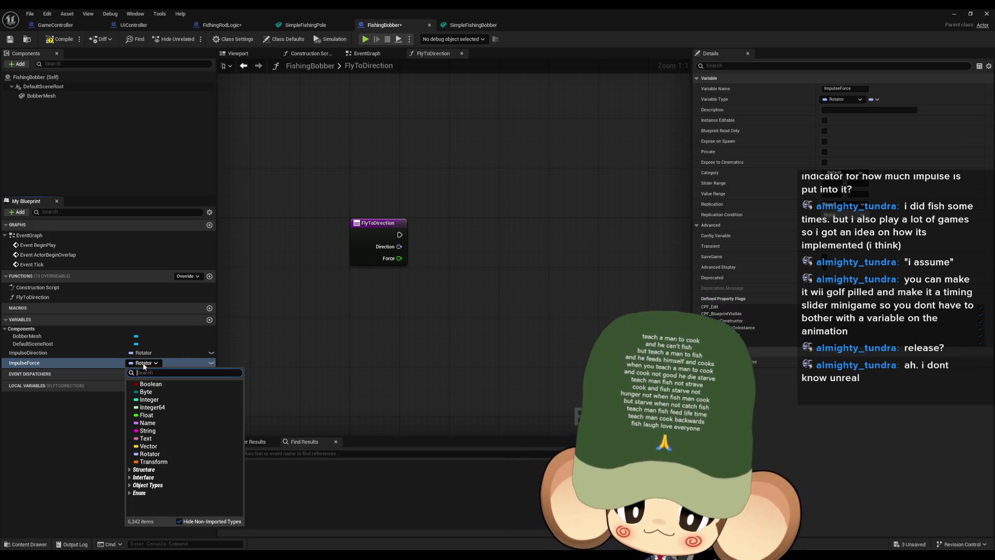
{"action": "left_click", "coordinate": [147, 415]}
Place SET ImpulseForce and ImpulseDirection nodes wired to Direction, and bring FlyActive into the EventGraph
{"action": "left_click_drag", "start_coordinate": [321, 330], "coordinate": [546, 253]}
{"action": "mouse_move", "coordinate": [28, 352]}
{"action": "left_mouse_down"}
{"action": "mouse_move", "coordinate": [444, 239]}
{"action": "mouse_move", "coordinate": [456, 238]}
{"action": "mouse_move", "coordinate": [464, 265]}
{"action": "left_mouse_up"}
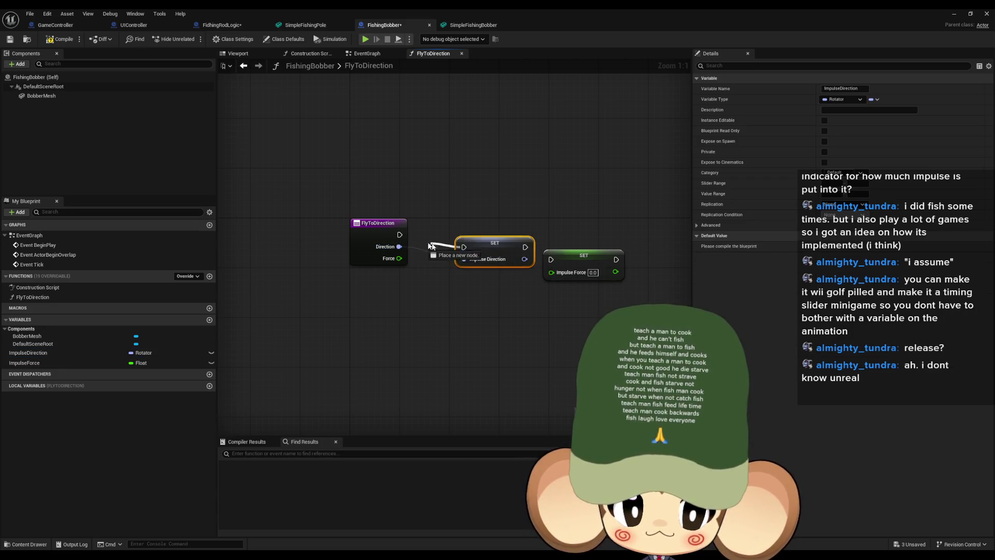
{"action": "left_click_drag", "start_coordinate": [403, 236], "coordinate": [464, 247]}
{"action": "left_click_drag", "start_coordinate": [498, 242], "coordinate": [458, 231]}
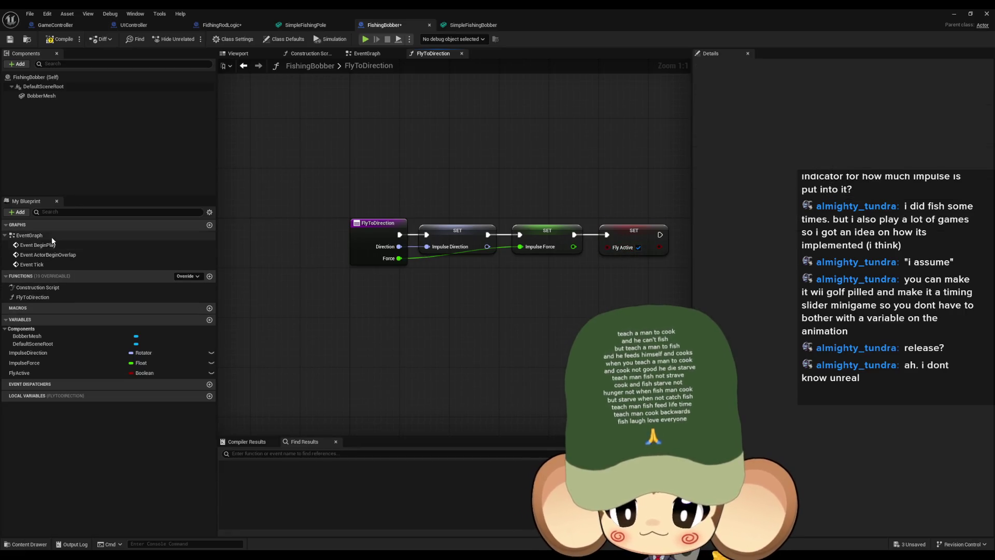
{"action": "double_click", "coordinate": [29, 235]}
{"action": "left_click_drag", "start_coordinate": [30, 370], "coordinate": [414, 366]}
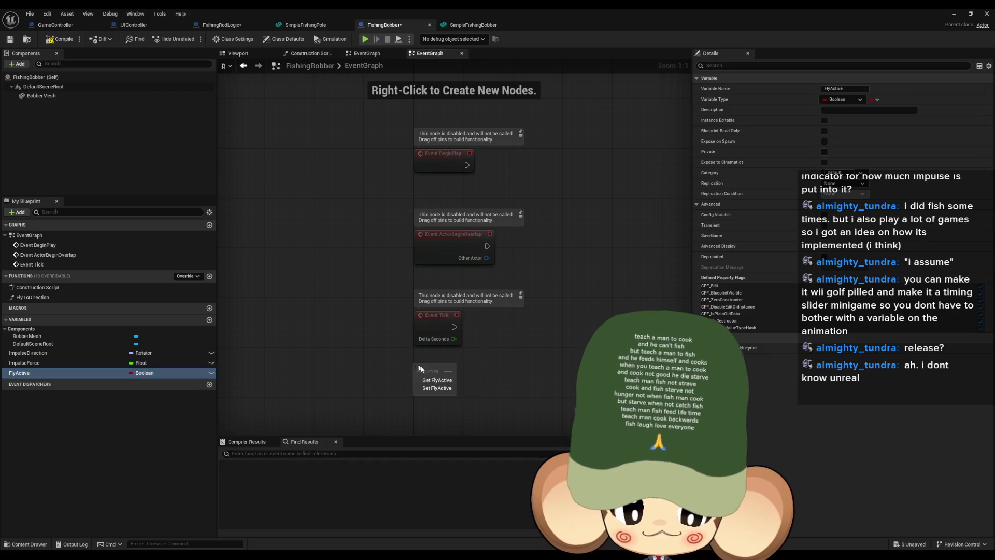
Run FishingBobber's Event Tick into a new Branch node
{"action": "left_click", "coordinate": [453, 322]}
{"action": "mouse_move", "coordinate": [454, 326]}
{"action": "left_mouse_down"}
{"action": "mouse_move", "coordinate": [497, 330]}
{"action": "mouse_move", "coordinate": [460, 364]}
{"action": "left_mouse_up"}
{"action": "type", "text": "branch"}
{"action": "key", "text": "Return"}
{"action": "left_click_drag", "start_coordinate": [560, 399], "coordinate": [361, 358]}
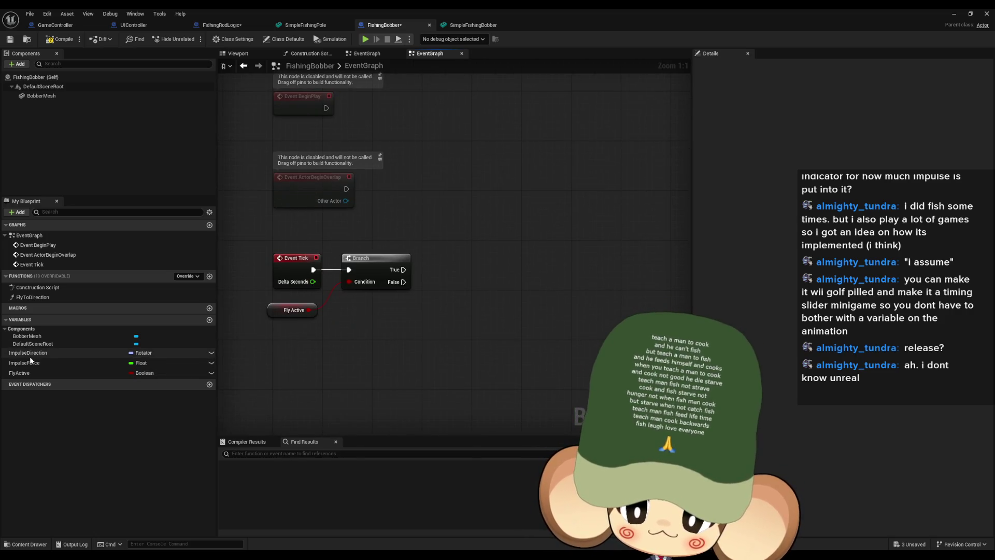
{"action": "left_click", "coordinate": [209, 277]}
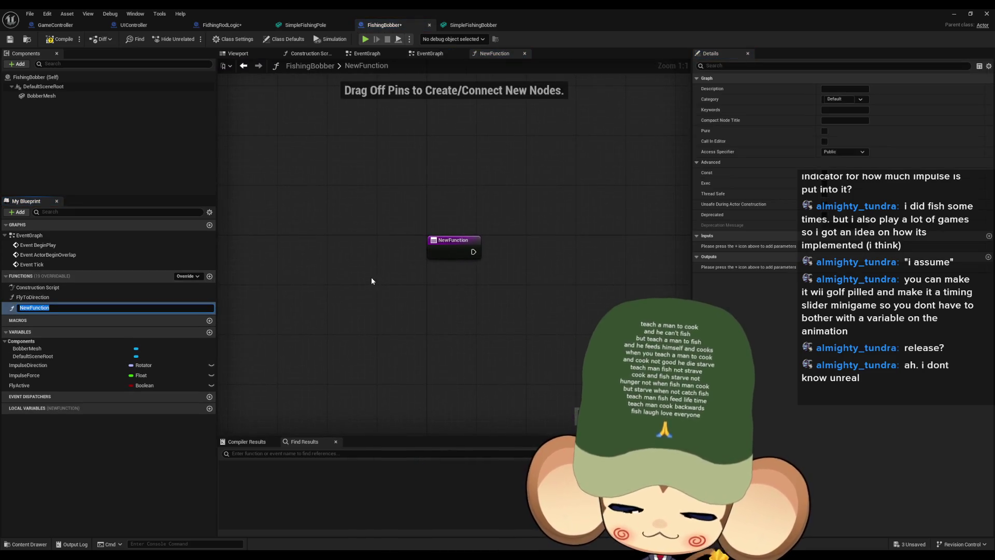
Name the new function ResolveGravity
{"action": "key", "text": "BackSpace"}
{"action": "type", "text": "Reso"}
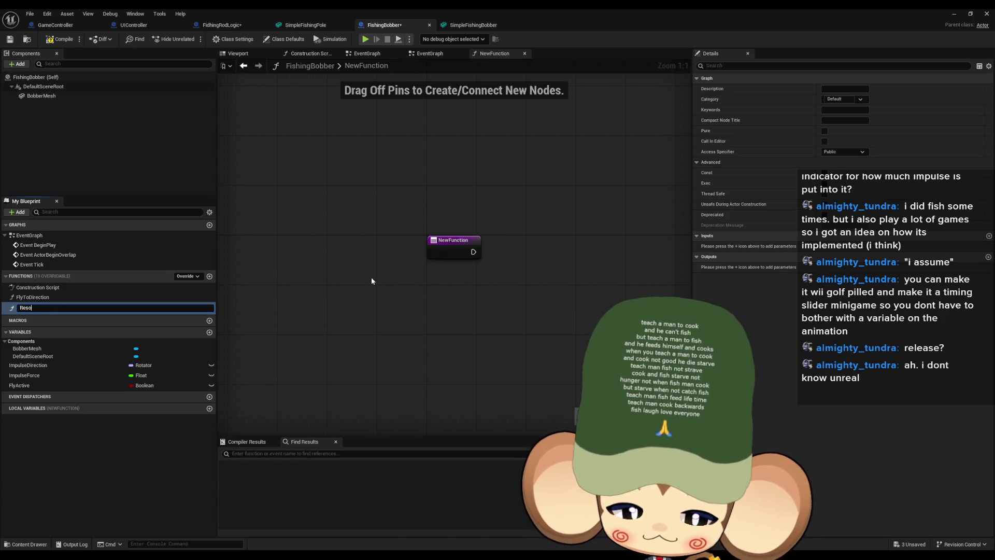
{"action": "type", "text": "lveGravity"}
{"action": "key", "text": "Return"}
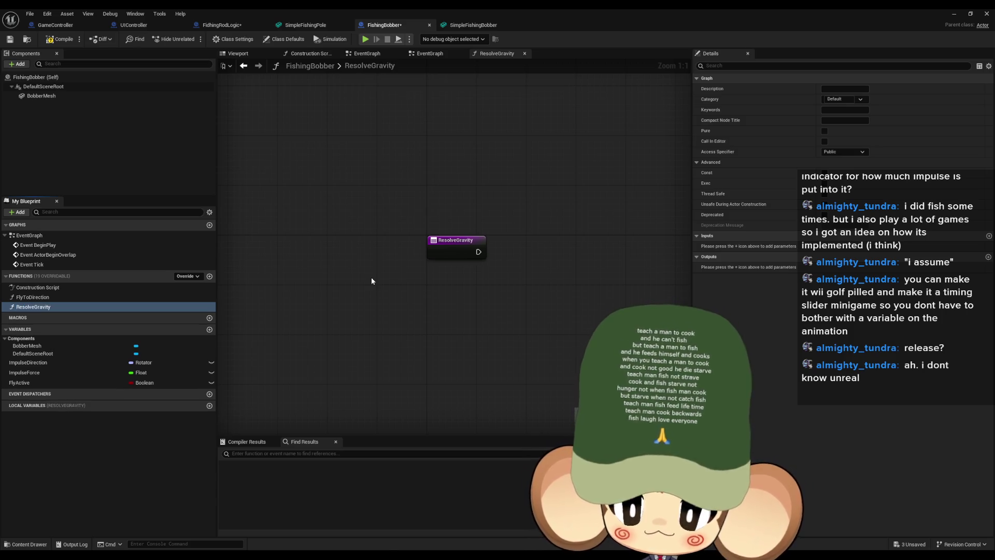
{"action": "left_click_drag", "start_coordinate": [455, 294], "coordinate": [393, 301]}
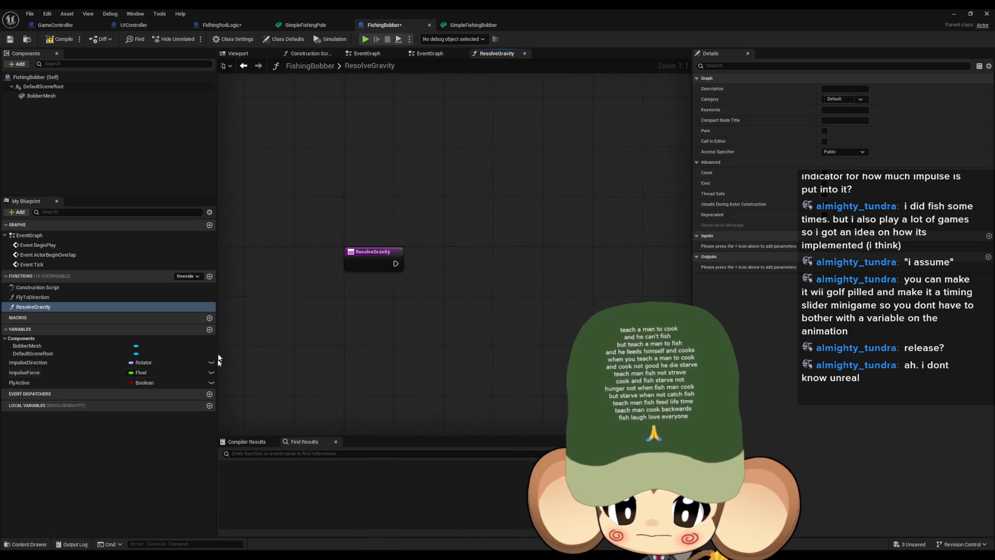
Create a Vector variable GravityPull and place its getter in the ResolveGravity graph
{"action": "left_click", "coordinate": [209, 331]}
{"action": "type", "text": "D"}
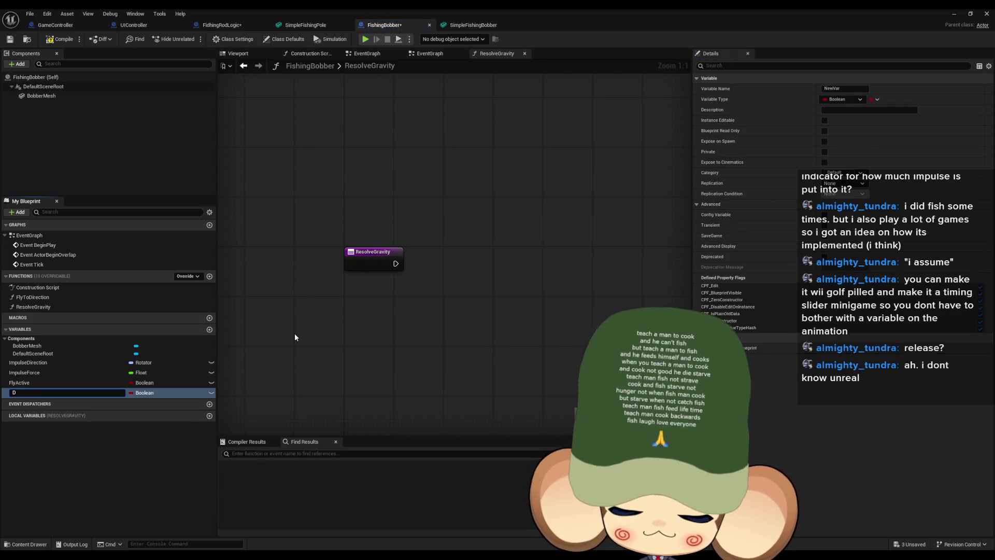
{"action": "key", "text": "BackSpace"}
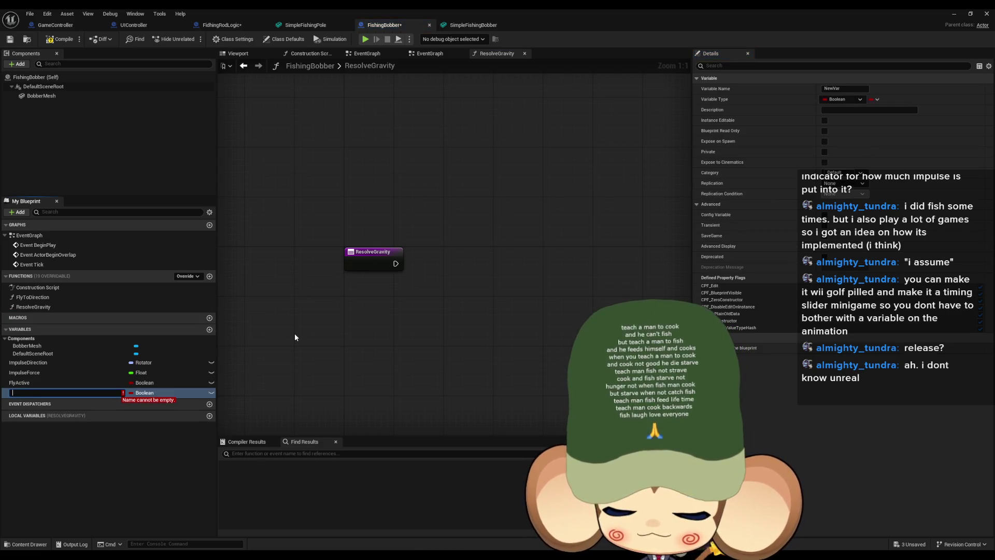
{"action": "type", "text": "GravityPull"}
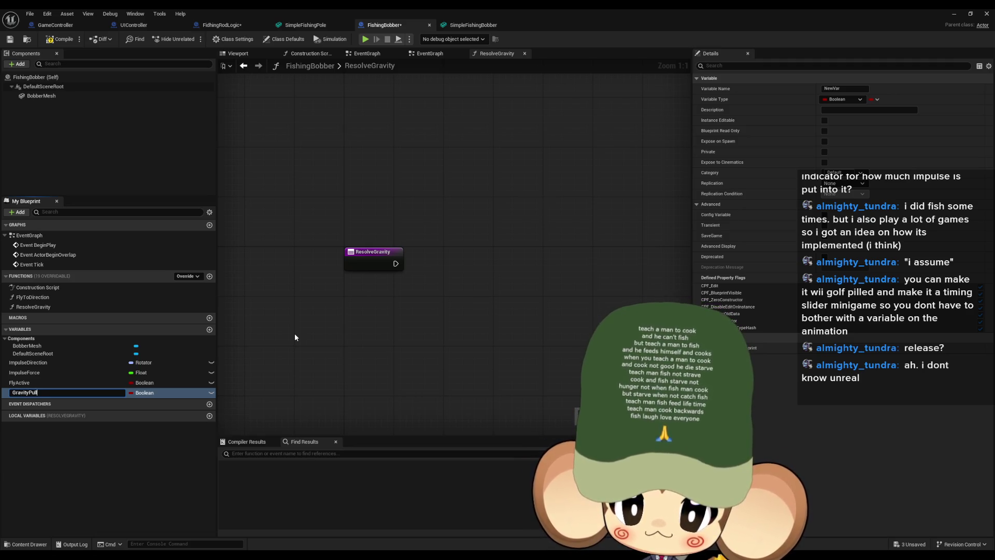
{"action": "key", "text": "Return"}
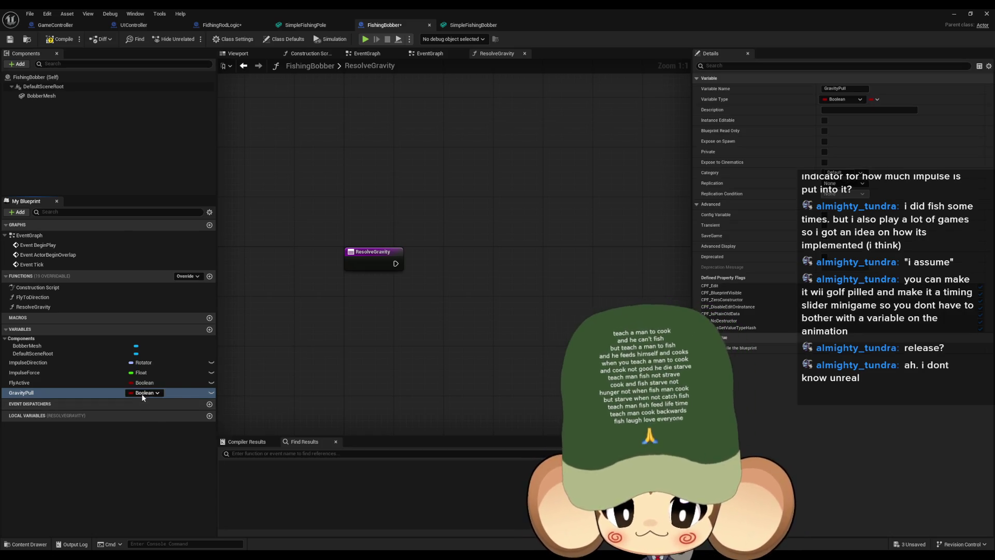
{"action": "left_click", "coordinate": [142, 393]}
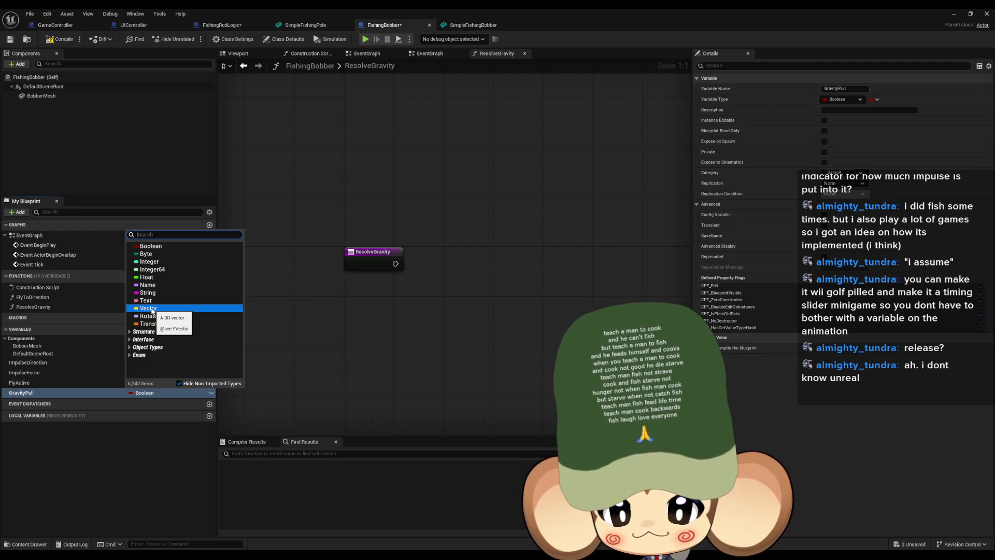
{"action": "left_click", "coordinate": [150, 308]}
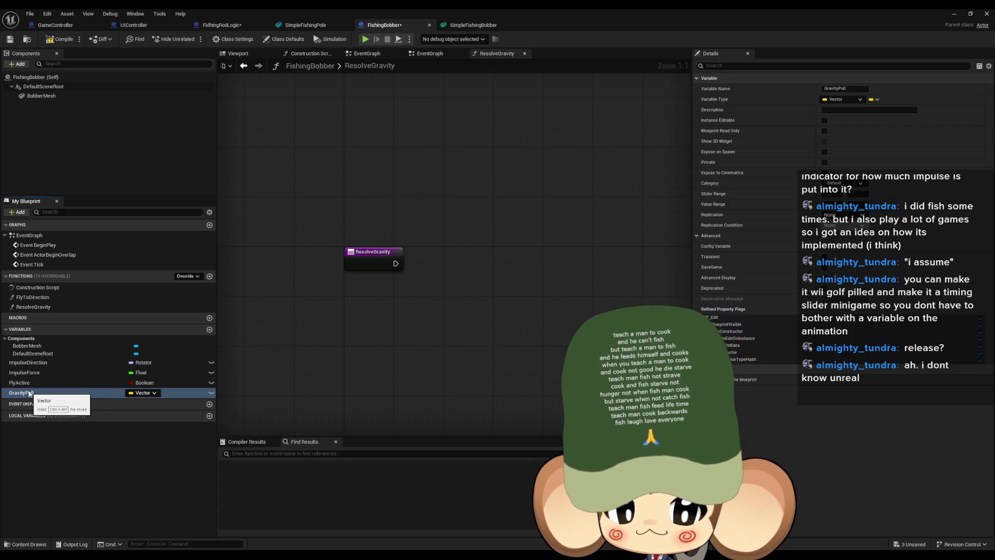
{"action": "mouse_move", "coordinate": [29, 394]}
{"action": "left_mouse_down"}
{"action": "mouse_move", "coordinate": [274, 375]}
{"action": "mouse_move", "coordinate": [415, 313]}
{"action": "mouse_move", "coordinate": [361, 317]}
{"action": "left_mouse_up"}
{"action": "left_click", "coordinate": [383, 333]}
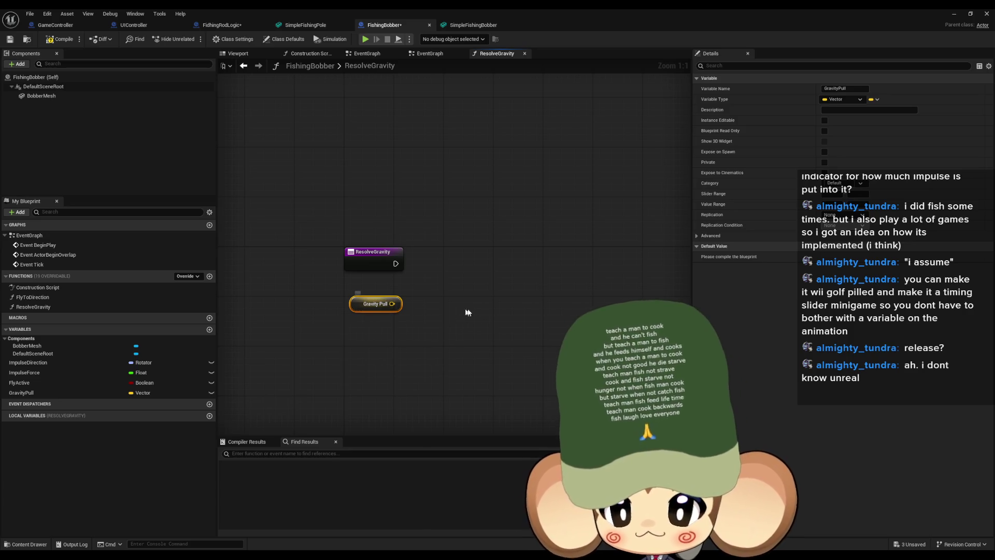
Add a vector Add node fed by Gravity Pull's output
{"action": "left_click", "coordinate": [333, 293]}
{"action": "mouse_move", "coordinate": [332, 294]}
{"action": "left_mouse_down"}
{"action": "mouse_move", "coordinate": [419, 339]}
{"action": "mouse_move", "coordinate": [384, 322]}
{"action": "left_mouse_up"}
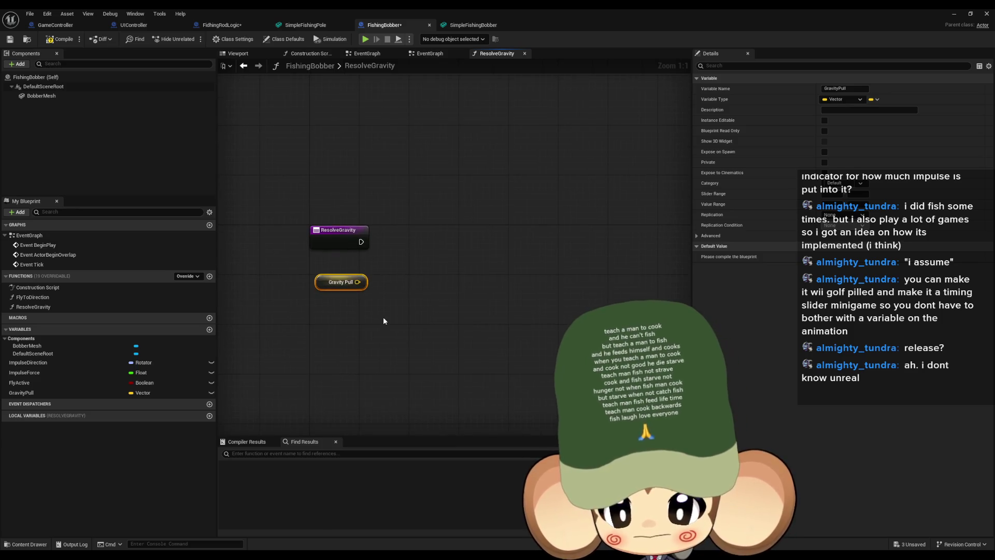
{"action": "left_click", "coordinate": [388, 304]}
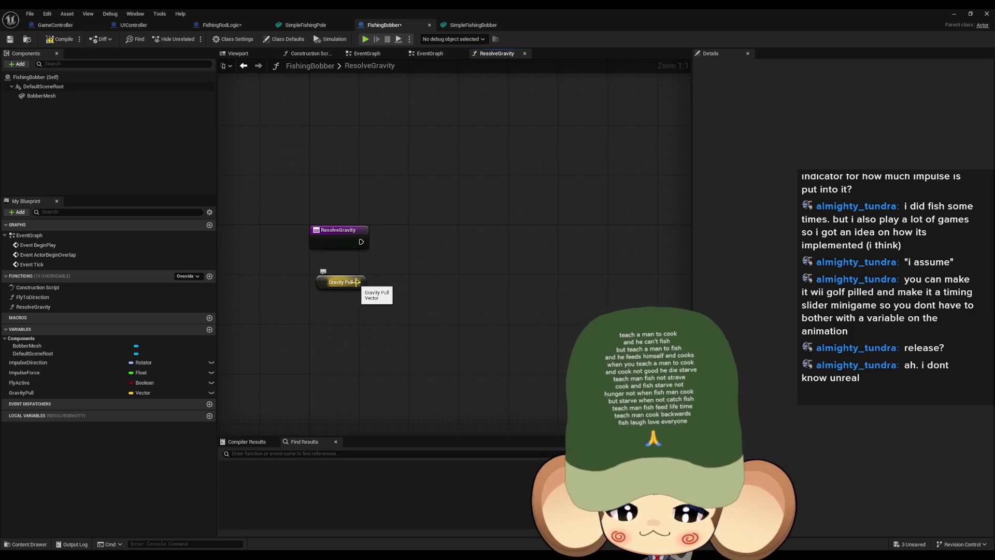
{"action": "left_click_drag", "start_coordinate": [357, 282], "coordinate": [407, 288]}
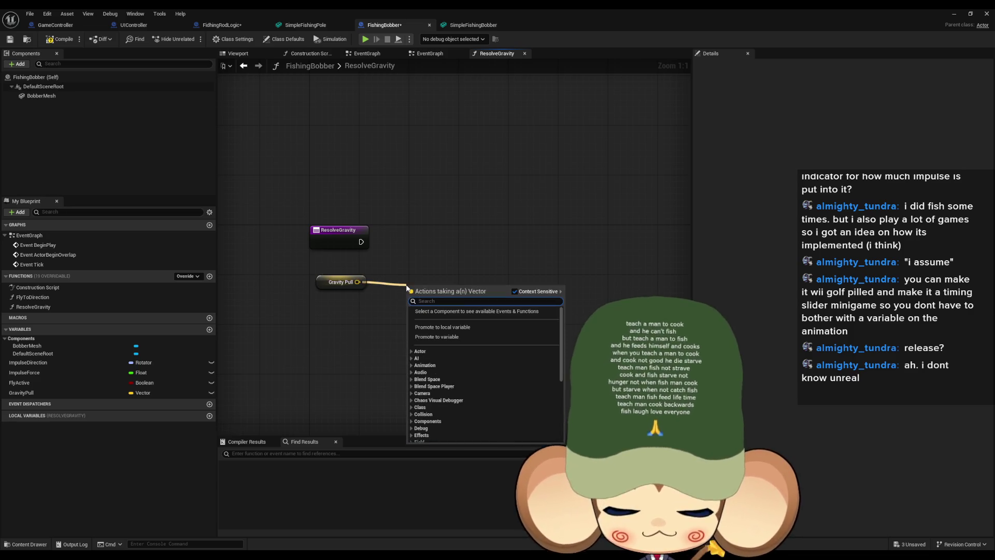
{"action": "type", "text": "add"}
{"action": "key", "text": "Return"}
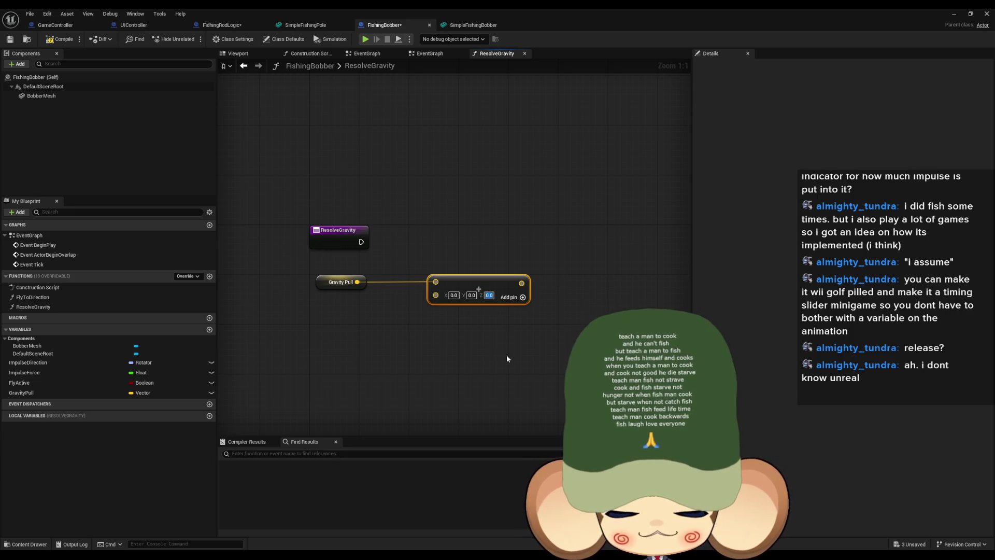
{"action": "left_click", "coordinate": [479, 373]}
Create a Float variable GravityForce and place it in the ResolveGravity graph
{"action": "left_click", "coordinate": [209, 329]}
{"action": "type", "text": "Gravity"}
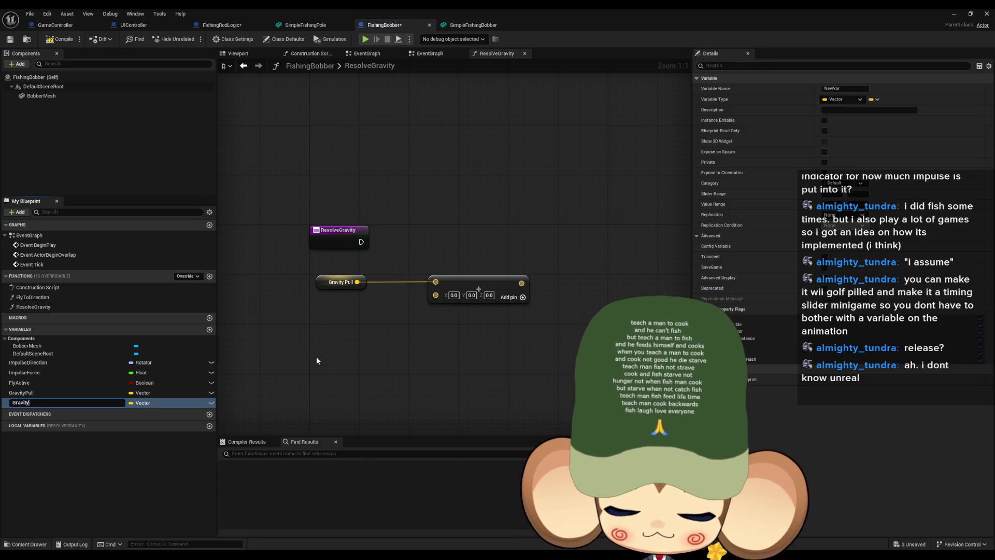
{"action": "type", "text": "Force"}
{"action": "key", "text": "Return"}
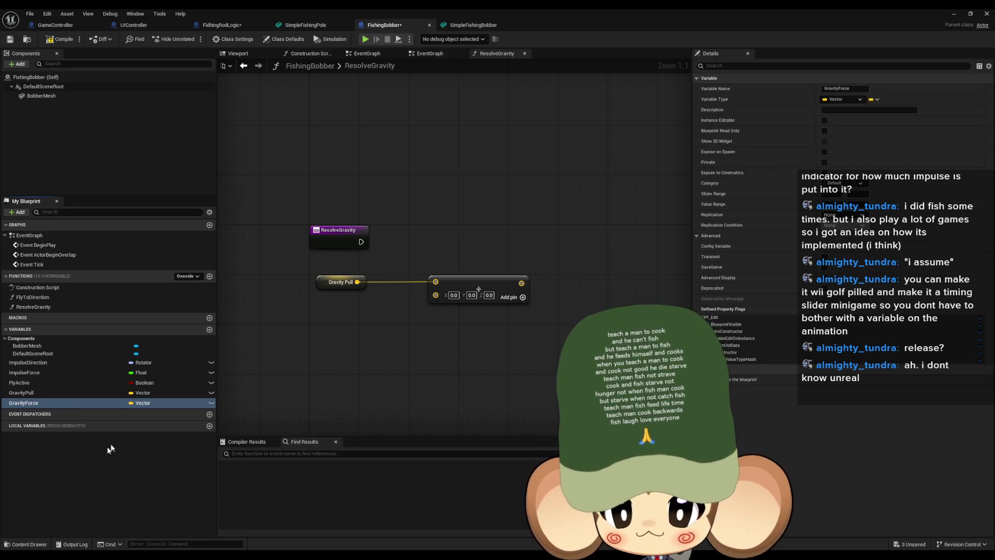
{"action": "left_click", "coordinate": [142, 403]}
{"action": "left_click", "coordinate": [166, 288]}
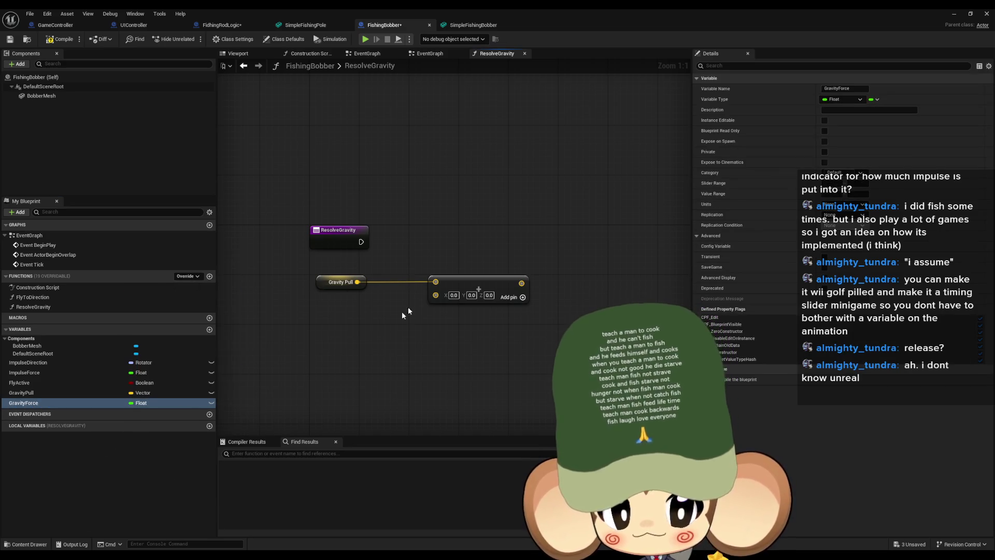
{"action": "mouse_move", "coordinate": [31, 403]}
{"action": "left_mouse_down"}
{"action": "mouse_move", "coordinate": [354, 323]}
{"action": "mouse_move", "coordinate": [337, 321]}
{"action": "left_mouse_up"}
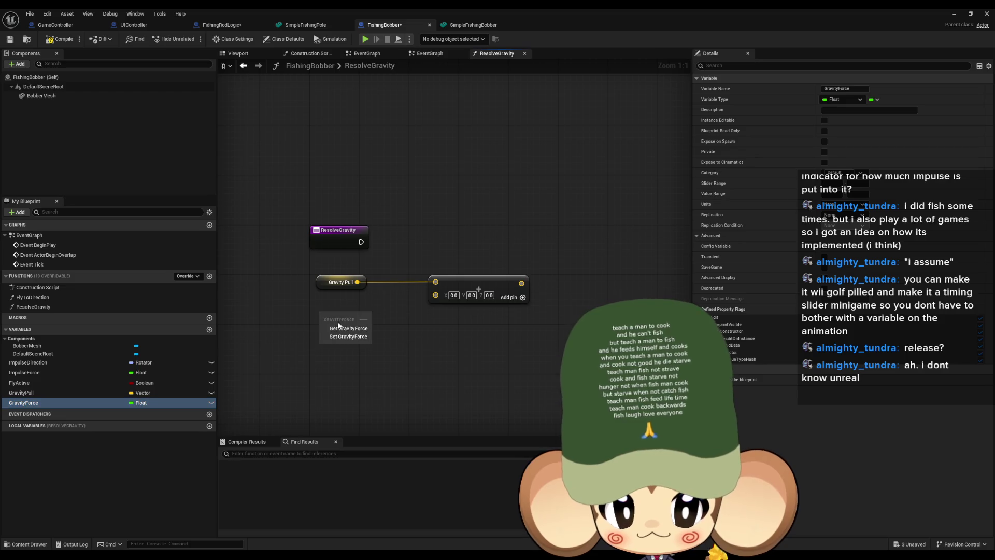
Split the Add node's vector input and route Gravity Force through a multiply into Z
{"action": "right_click", "coordinate": [435, 295]}
{"action": "left_click", "coordinate": [448, 336]}
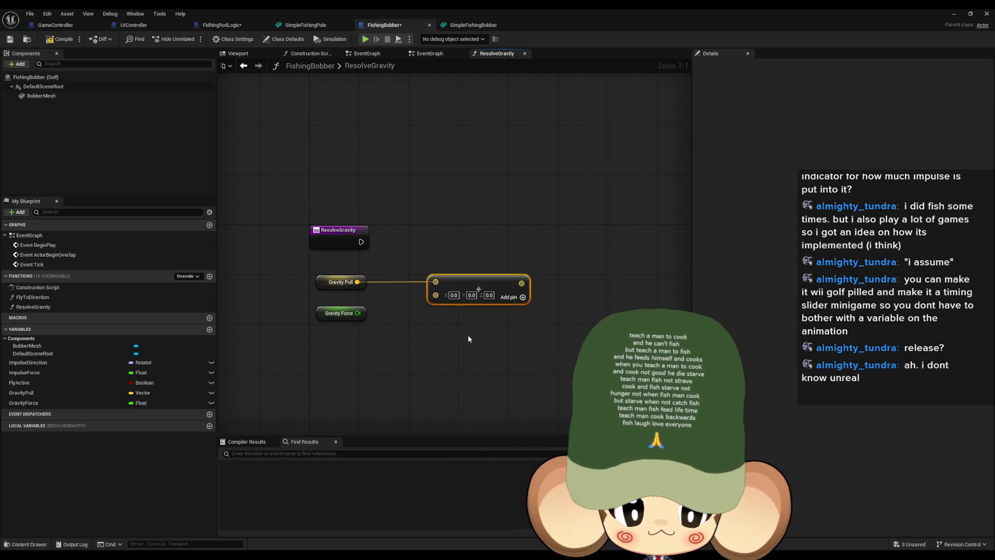
{"action": "mouse_move", "coordinate": [358, 313]}
{"action": "left_mouse_down"}
{"action": "mouse_move", "coordinate": [444, 336]}
{"action": "mouse_move", "coordinate": [435, 321]}
{"action": "left_mouse_up"}
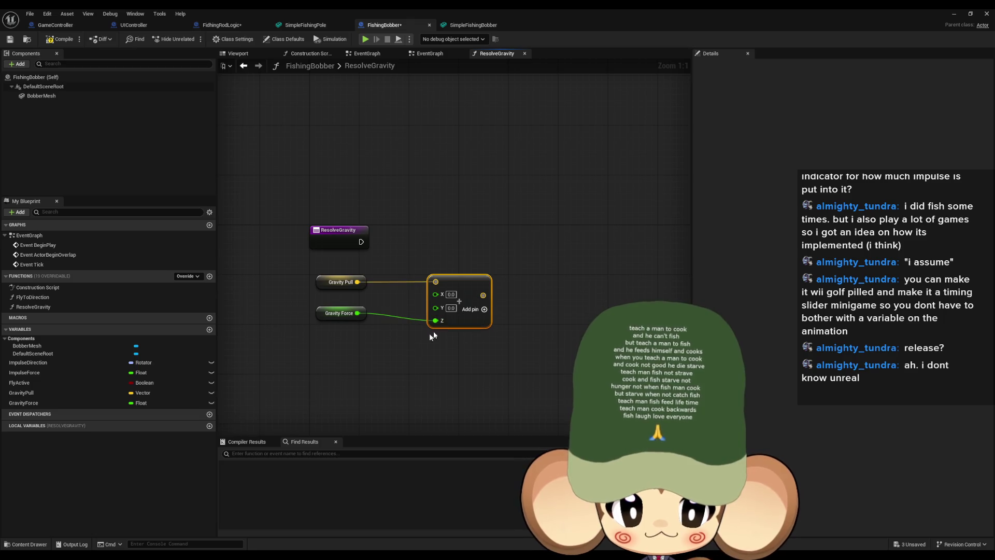
{"action": "left_click_drag", "start_coordinate": [332, 314], "coordinate": [350, 332]}
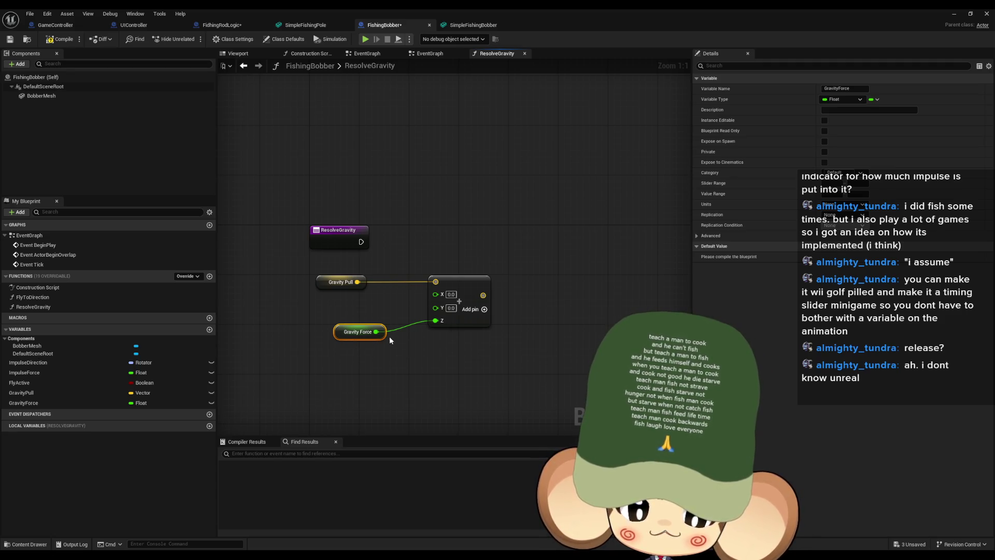
{"action": "left_click_drag", "start_coordinate": [345, 335], "coordinate": [313, 336]}
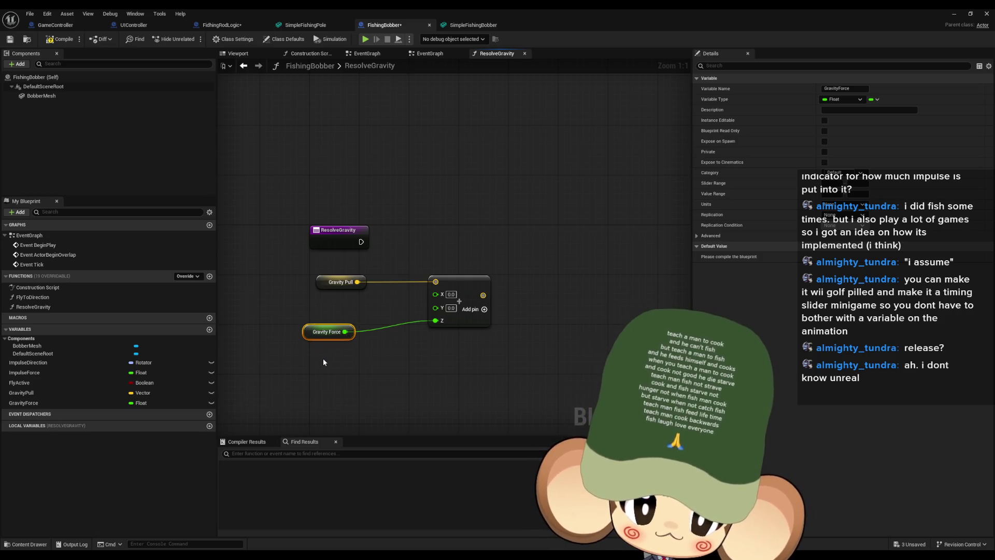
{"action": "left_click_drag", "start_coordinate": [346, 337], "coordinate": [378, 326]}
{"action": "key", "text": "Escape"}
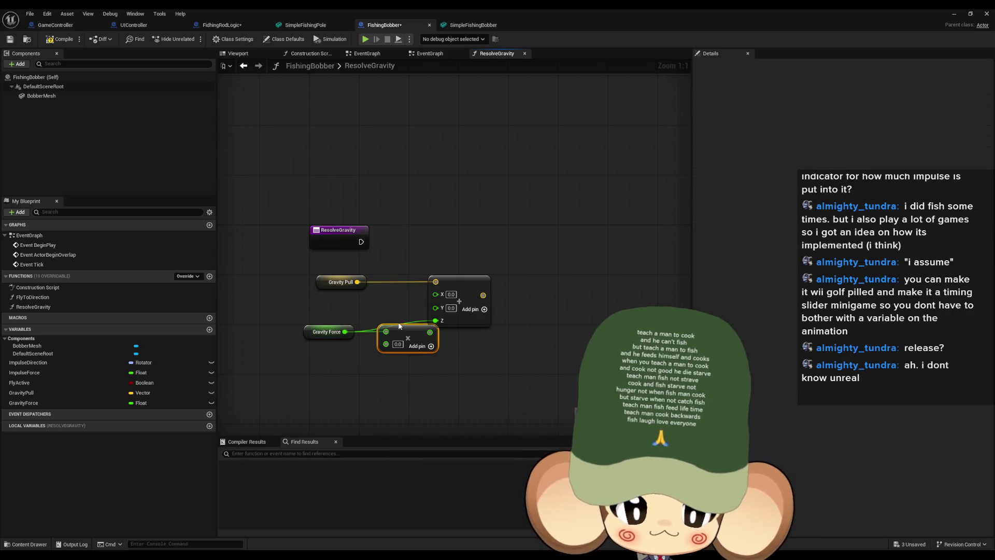
{"action": "key", "text": "ctrl+v"}
Multiply Gravity Force by Get World Delta Seconds
{"action": "right_click", "coordinate": [284, 373]}
{"action": "type", "text": "delta"}
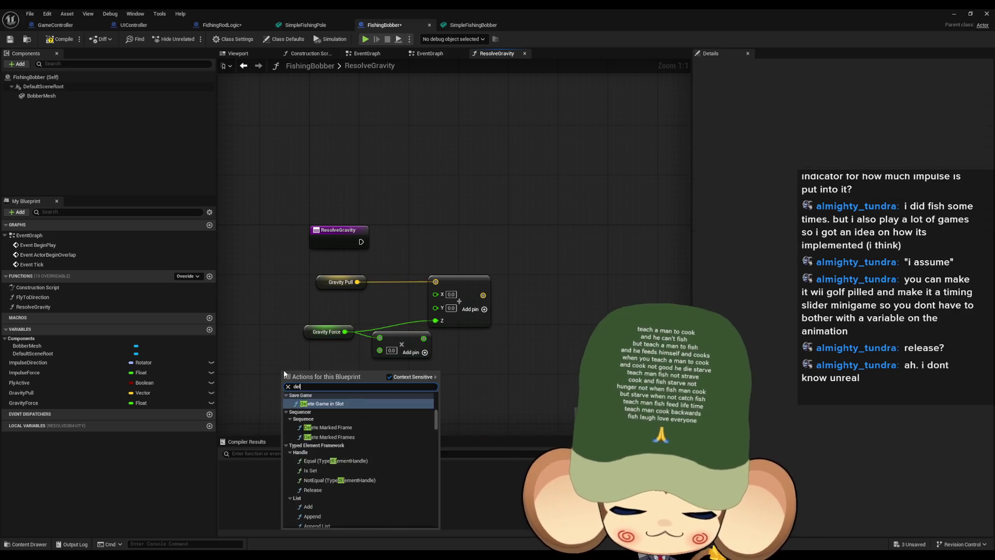
{"action": "key", "text": "Return"}
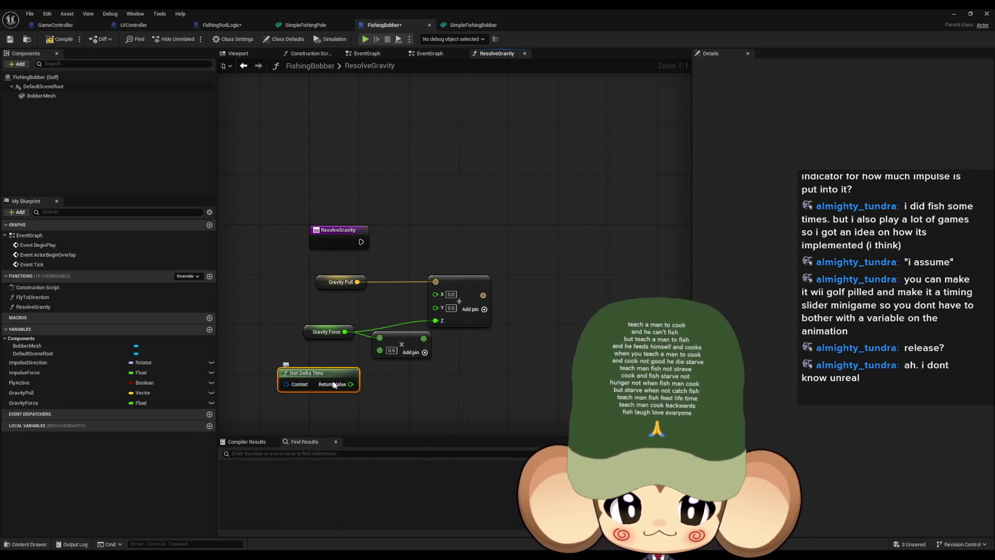
{"action": "key", "text": "Delete"}
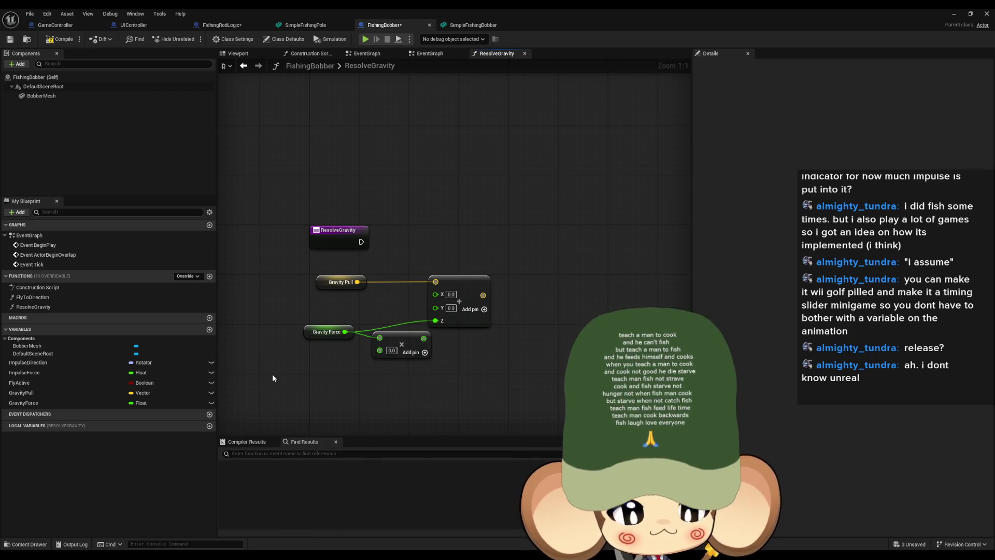
{"action": "right_click", "coordinate": [272, 374]}
{"action": "type", "text": "delta"}
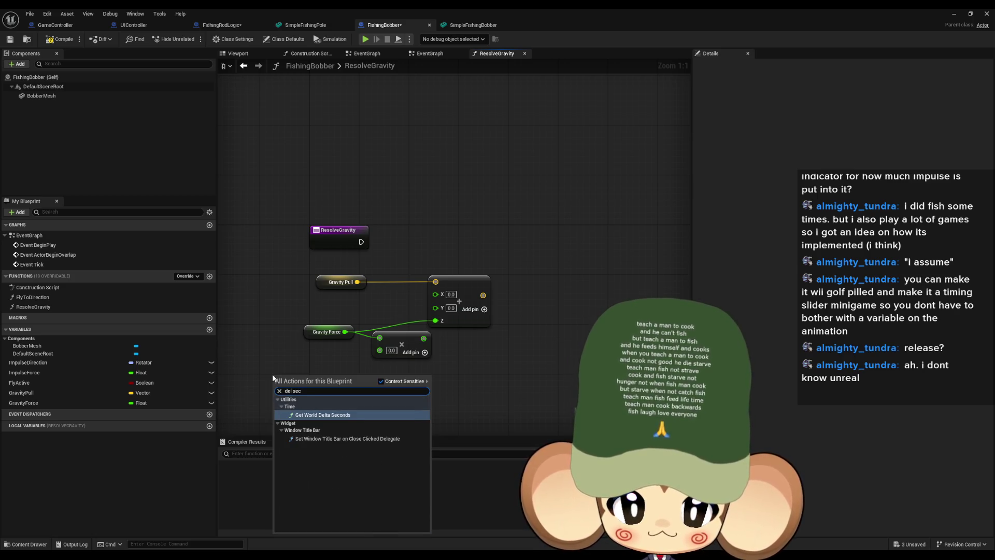
{"action": "key", "text": "Return"}
{"action": "mouse_move", "coordinate": [347, 396]}
{"action": "left_mouse_down"}
{"action": "mouse_move", "coordinate": [380, 350]}
{"action": "mouse_move", "coordinate": [433, 332]}
{"action": "mouse_move", "coordinate": [435, 321]}
{"action": "left_mouse_up"}
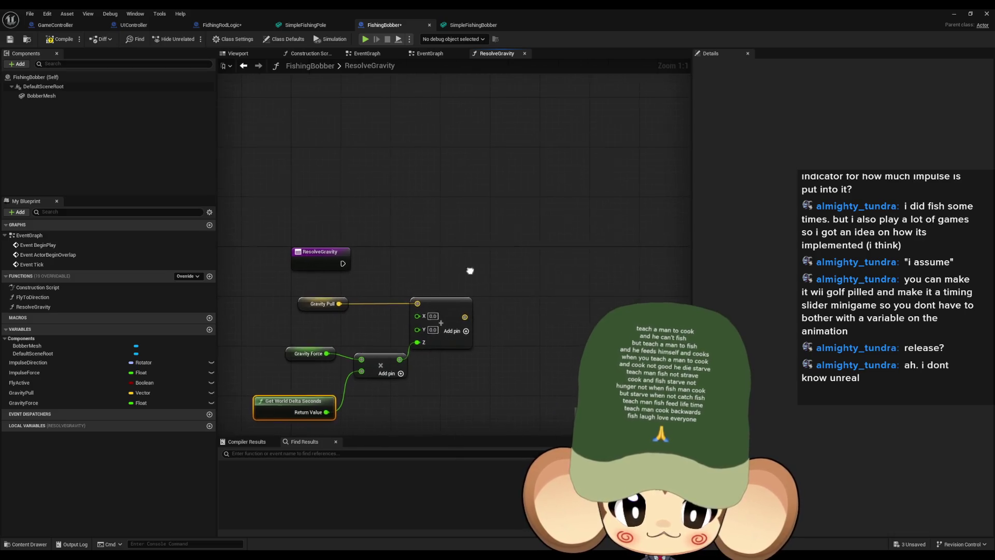
{"action": "left_click", "coordinate": [209, 330]}
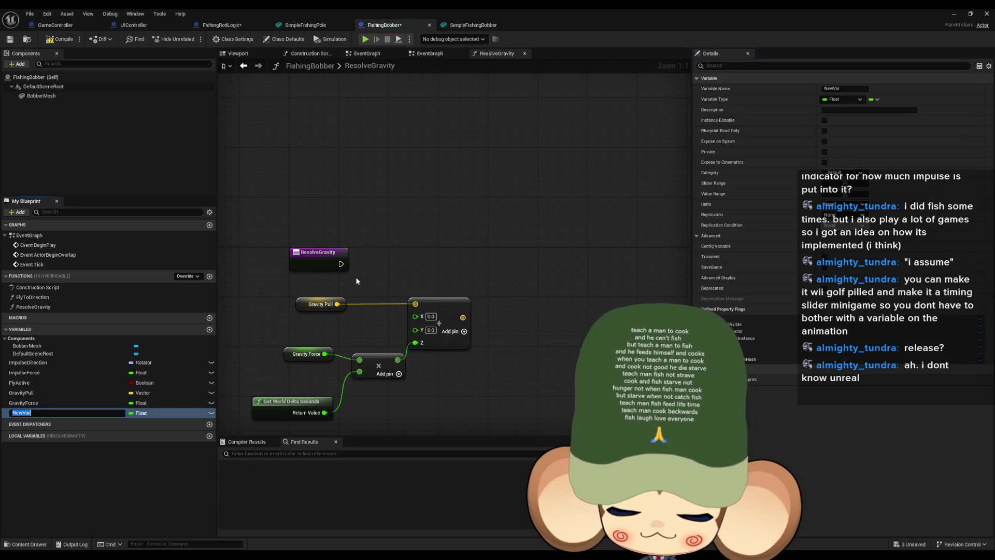
Create Vector variable MovmentVector and set it from ResolveGravity's Add output
{"action": "type", "text": "Movmen"}
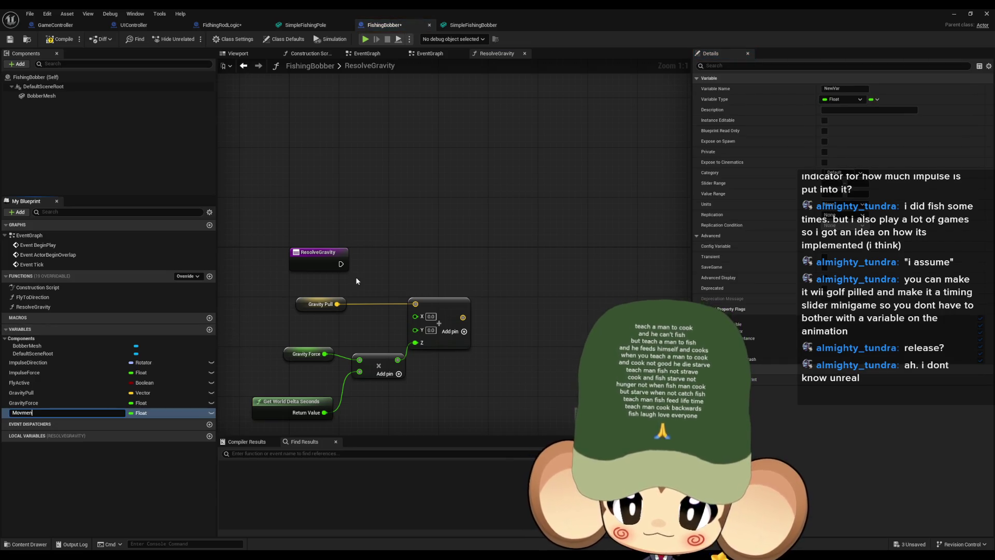
{"action": "type", "text": "tVector"}
{"action": "key", "text": "Return"}
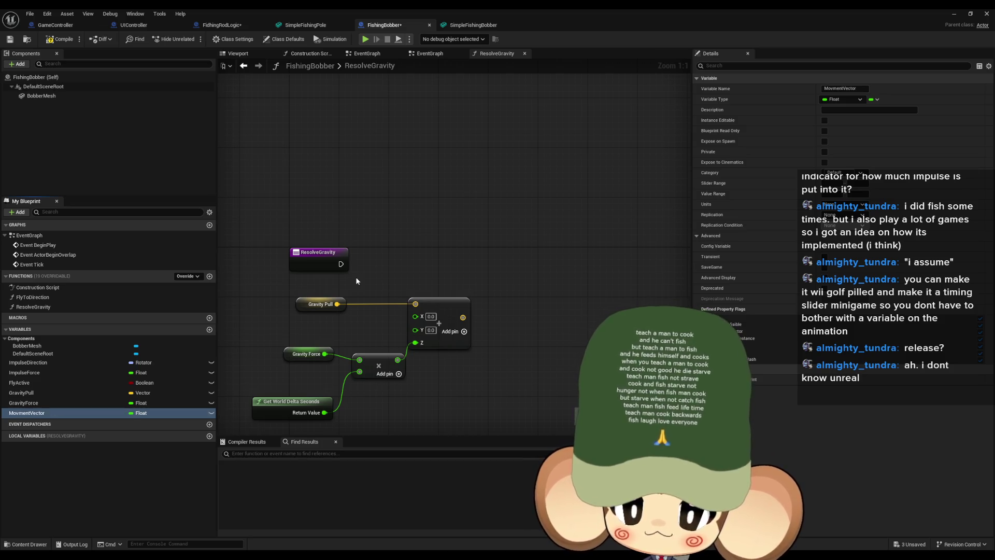
{"action": "left_click", "coordinate": [141, 412]}
{"action": "left_click", "coordinate": [162, 331]}
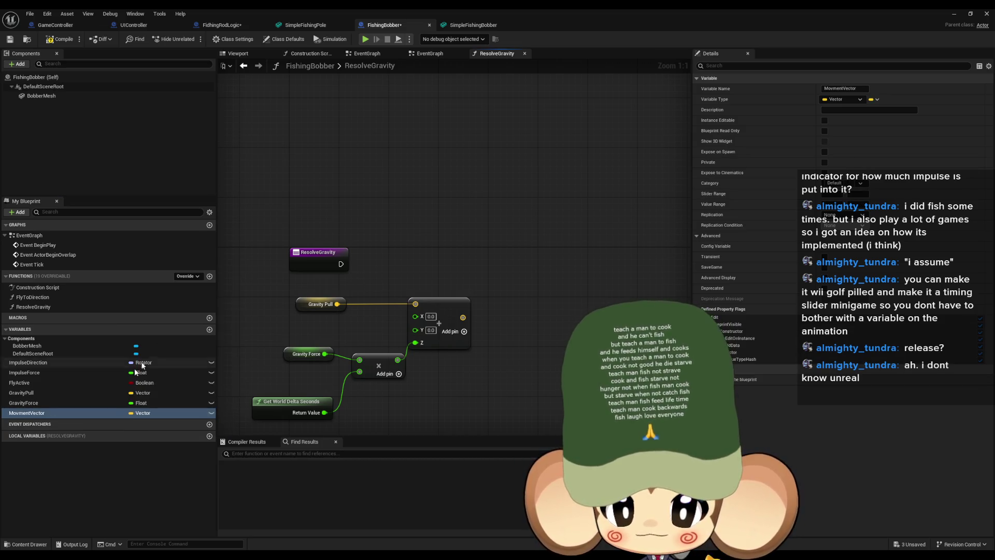
{"action": "left_click_drag", "start_coordinate": [33, 414], "coordinate": [534, 240]}
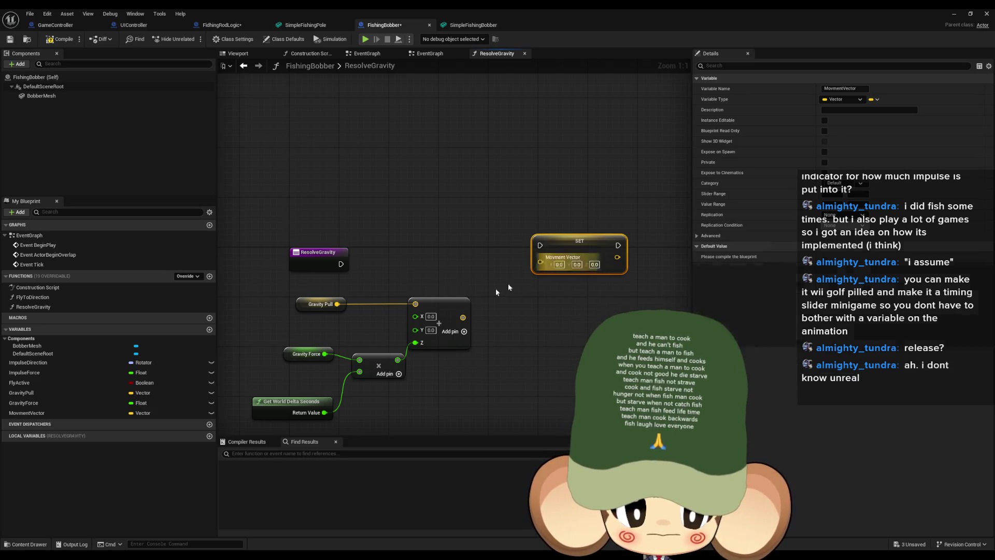
{"action": "mouse_move", "coordinate": [462, 319]}
{"action": "left_mouse_down"}
{"action": "mouse_move", "coordinate": [541, 262]}
{"action": "mouse_move", "coordinate": [342, 264]}
{"action": "left_mouse_up"}
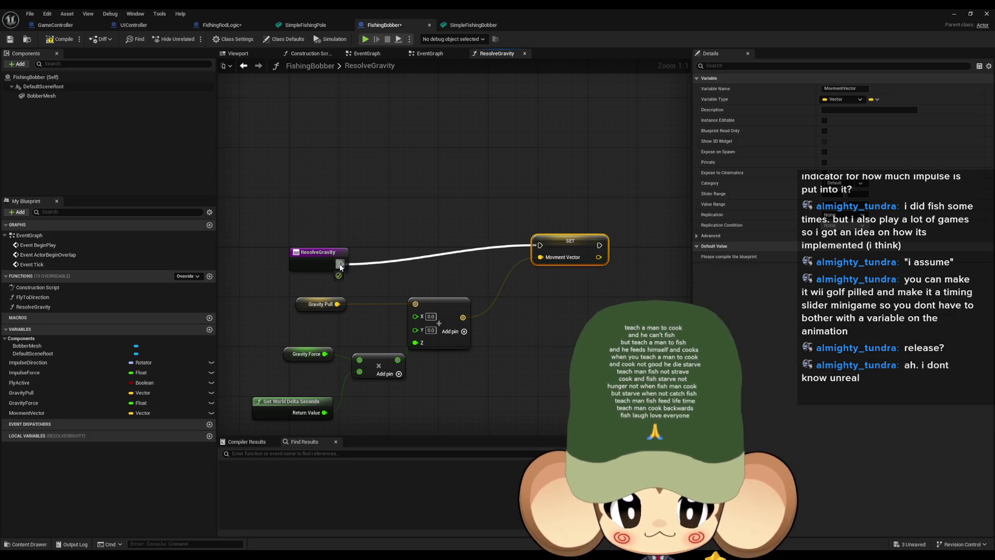
{"action": "mouse_move", "coordinate": [570, 252]}
{"action": "left_mouse_down"}
{"action": "mouse_move", "coordinate": [550, 264]}
{"action": "mouse_move", "coordinate": [602, 270]}
{"action": "mouse_move", "coordinate": [533, 266]}
{"action": "left_mouse_up"}
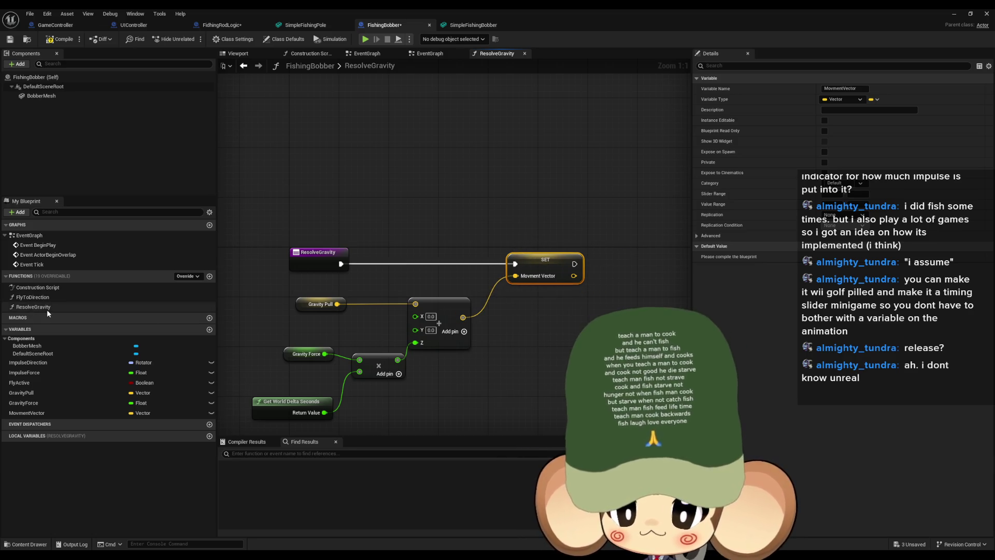
{"action": "double_click", "coordinate": [42, 296]}
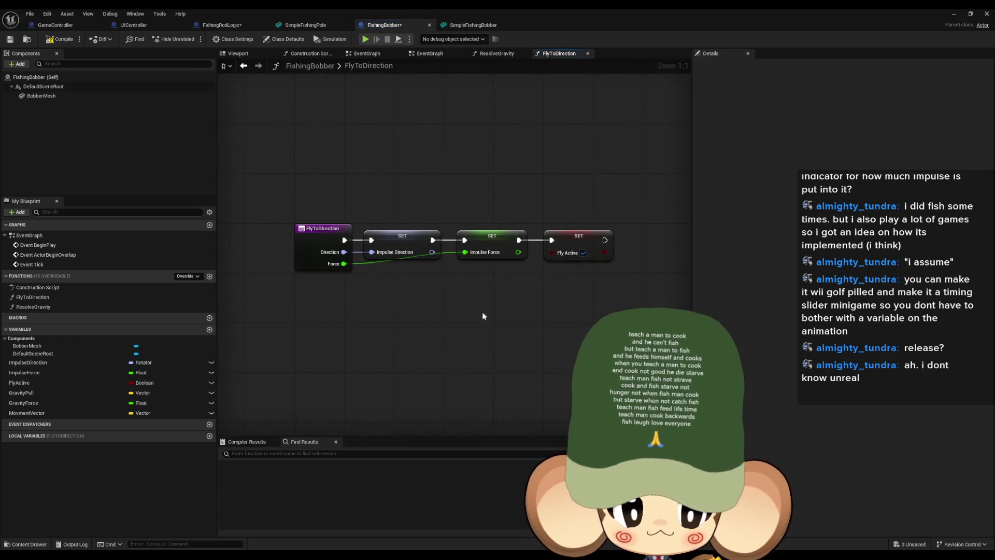
Multiply Impulse Direction's forward vector by Impulse Force for the Movment Vector setter
{"action": "key", "text": "ctrl+v"}
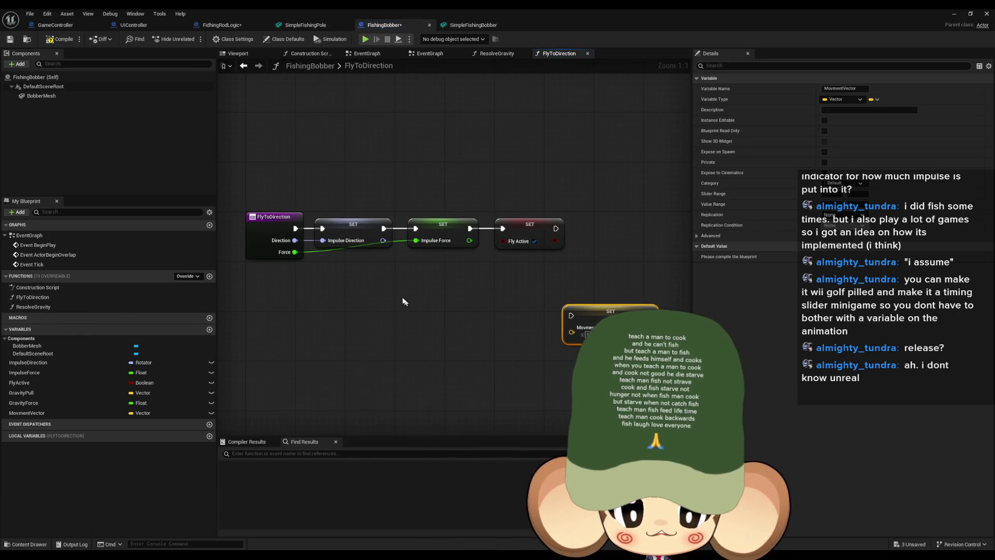
{"action": "left_click", "coordinate": [341, 225]}
{"action": "left_click_drag", "start_coordinate": [383, 240], "coordinate": [409, 265]}
{"action": "type", "text": "for"}
{"action": "type", "text": "ward"}
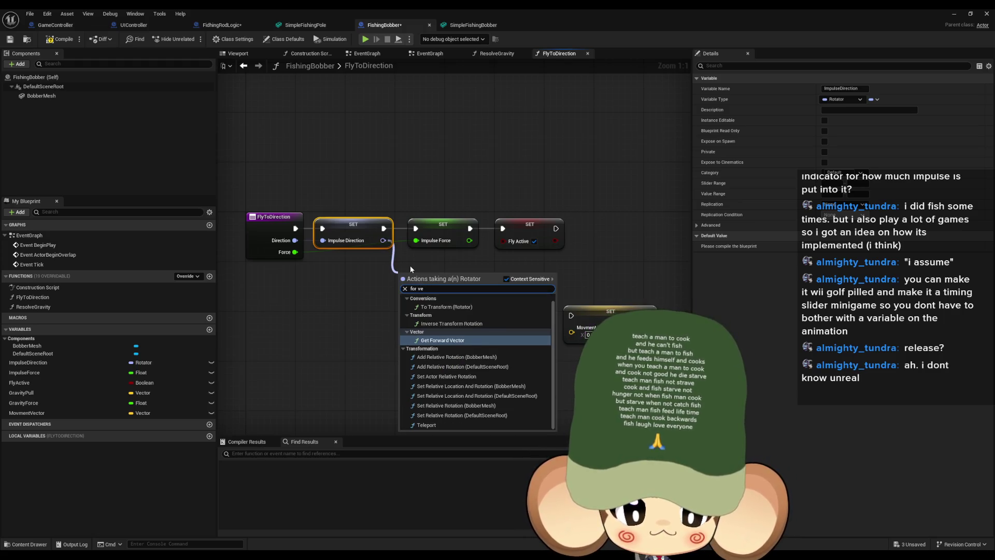
{"action": "key", "text": "Return"}
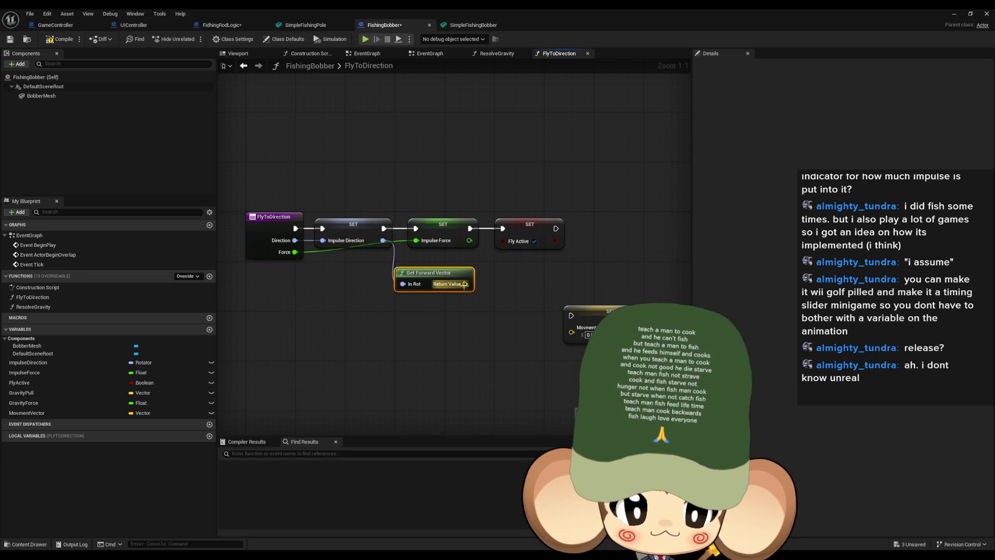
{"action": "left_click_drag", "start_coordinate": [465, 284], "coordinate": [497, 287]}
{"action": "type", "text": "*"}
{"action": "key", "text": "Return"}
{"action": "mouse_move", "coordinate": [469, 240]}
{"action": "left_mouse_down"}
{"action": "mouse_move", "coordinate": [481, 307]}
{"action": "mouse_move", "coordinate": [555, 314]}
{"action": "mouse_move", "coordinate": [571, 327]}
{"action": "left_mouse_up"}
Chain SET Movment Vector before SET Fly Active on the execution line
{"action": "mouse_move", "coordinate": [502, 228]}
{"action": "left_mouse_down"}
{"action": "mouse_move", "coordinate": [612, 310]}
{"action": "mouse_move", "coordinate": [648, 310]}
{"action": "mouse_move", "coordinate": [571, 315]}
{"action": "mouse_move", "coordinate": [669, 307]}
{"action": "left_mouse_up"}
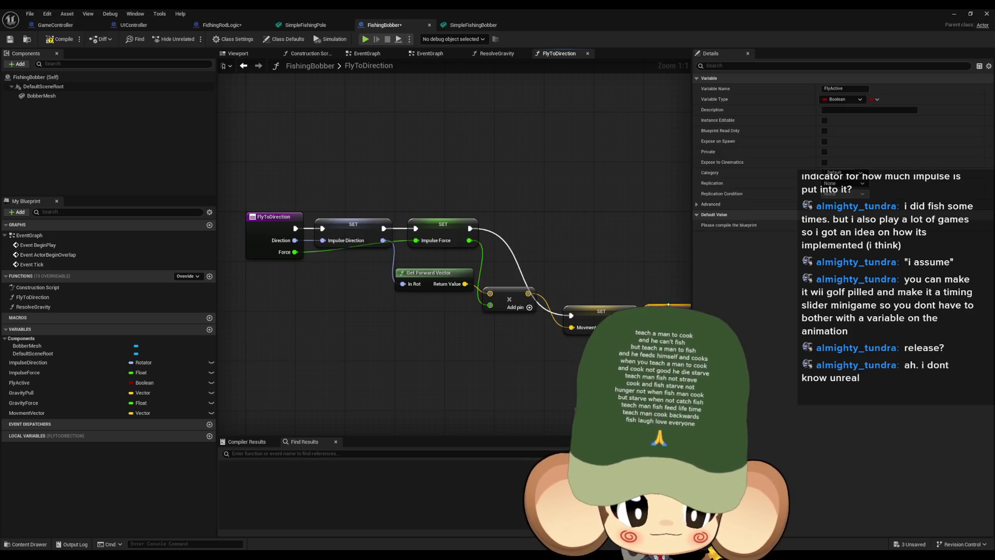
{"action": "left_click", "coordinate": [600, 317], "text": "ctrl"}
{"action": "left_click_drag", "start_coordinate": [601, 316], "coordinate": [576, 229]}
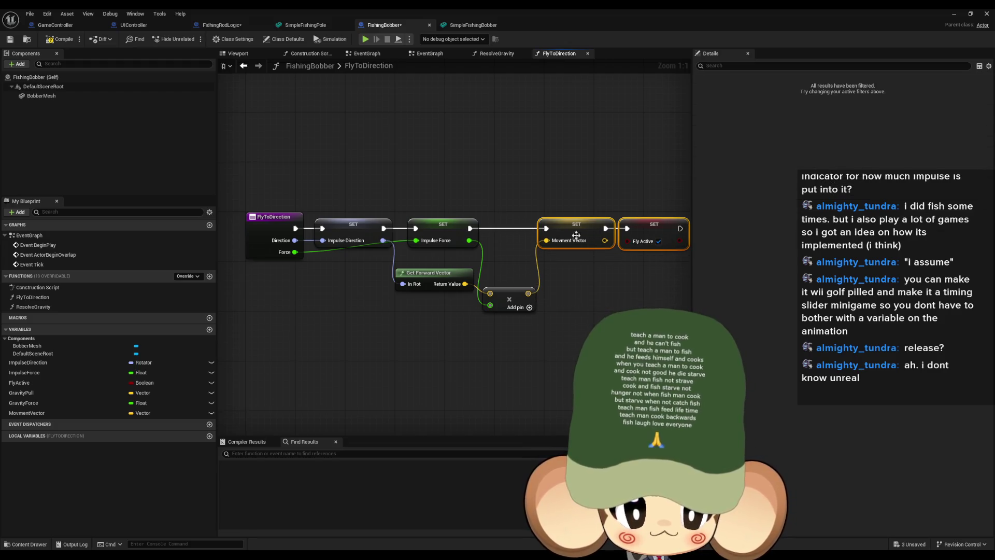
{"action": "left_click", "coordinate": [570, 259]}
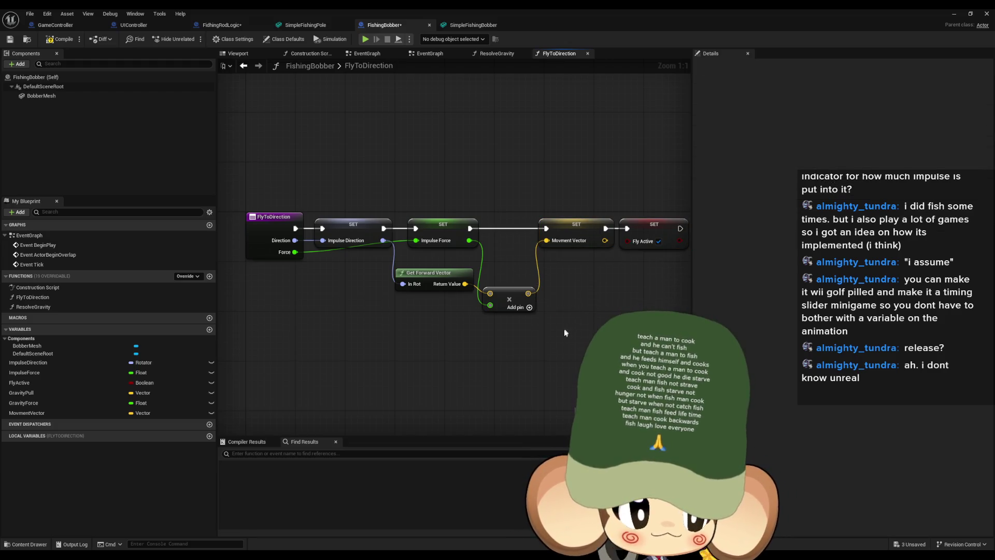
Tidy the Gravity Force and related nodes in the ResolveGravity graph
{"action": "double_click", "coordinate": [33, 307]}
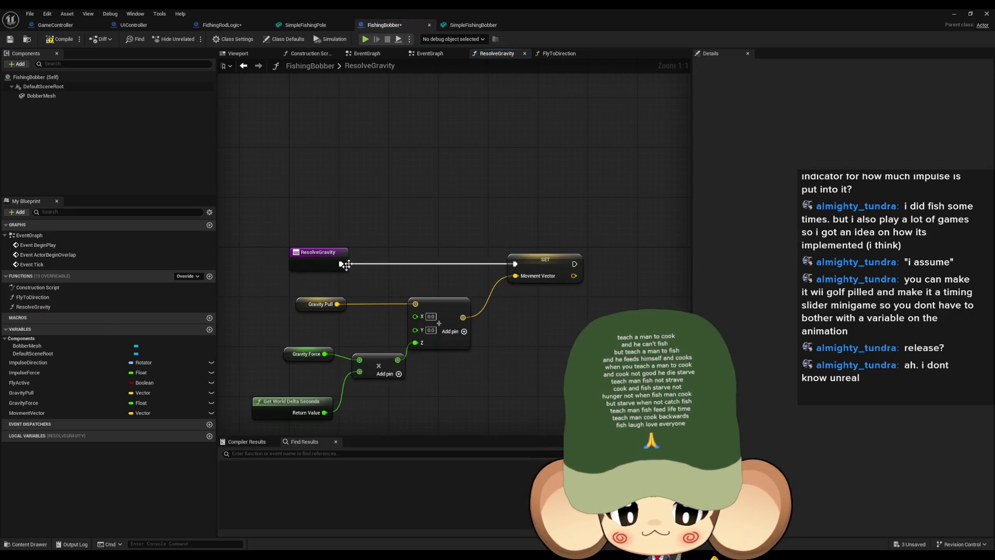
{"action": "left_click_drag", "start_coordinate": [470, 346], "coordinate": [495, 331]}
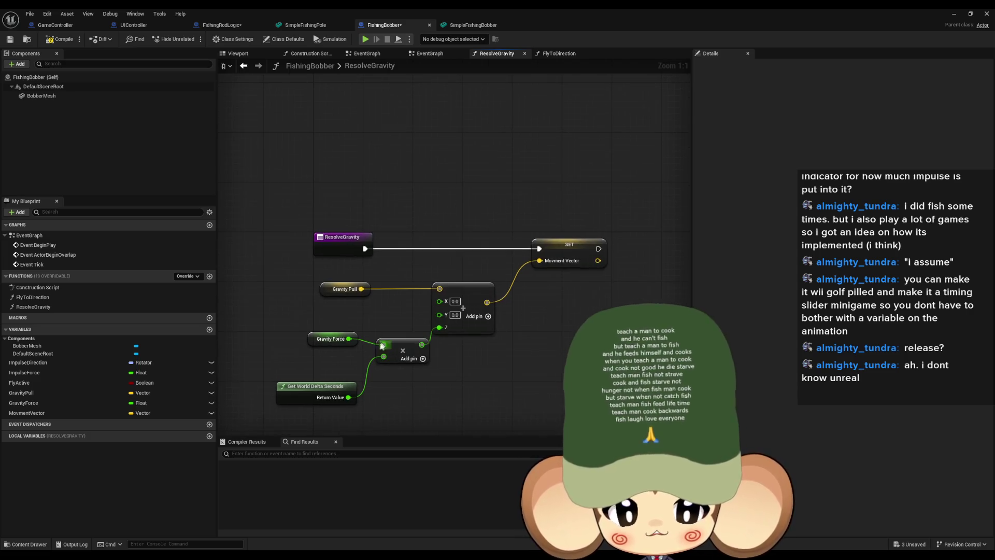
{"action": "mouse_move", "coordinate": [316, 343]}
{"action": "left_mouse_down"}
{"action": "mouse_move", "coordinate": [309, 374]}
{"action": "mouse_move", "coordinate": [331, 390]}
{"action": "mouse_move", "coordinate": [316, 326]}
{"action": "left_mouse_up"}
{"action": "left_click_drag", "start_coordinate": [405, 348], "coordinate": [399, 324]}
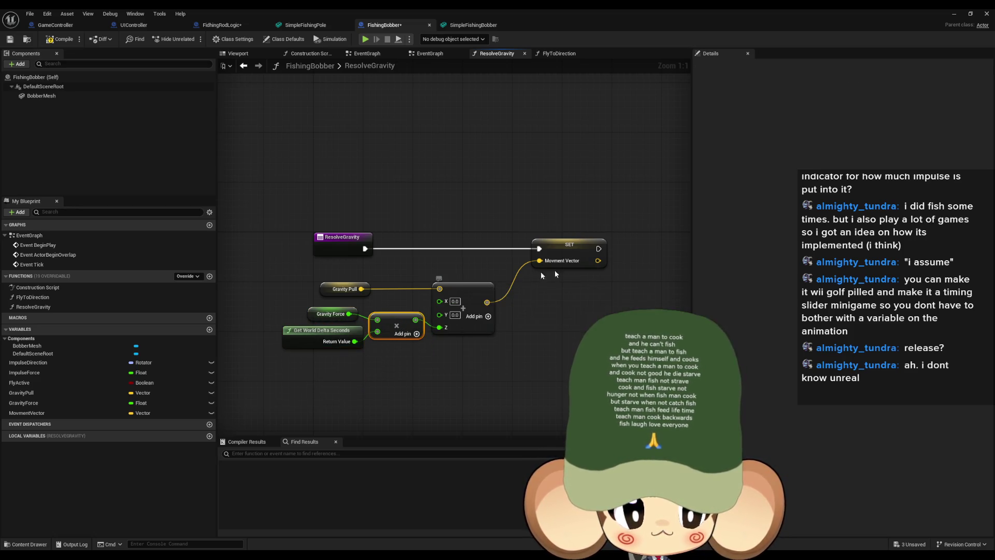
{"action": "left_click", "coordinate": [209, 276]}
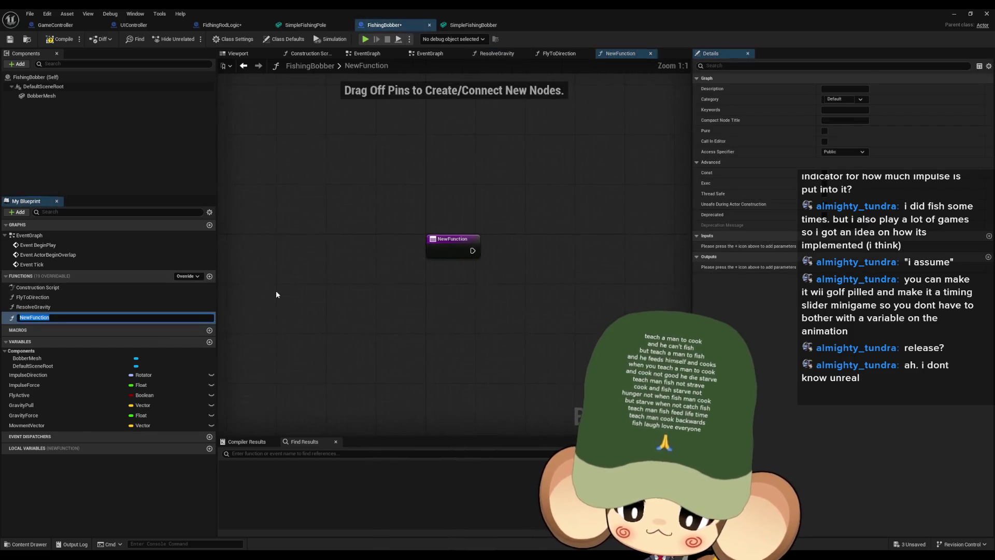
Name the function ResolveMovment and add a Set Actor Location node to its graph
{"action": "type", "text": "ResolveMovment"}
{"action": "key", "text": "Return"}
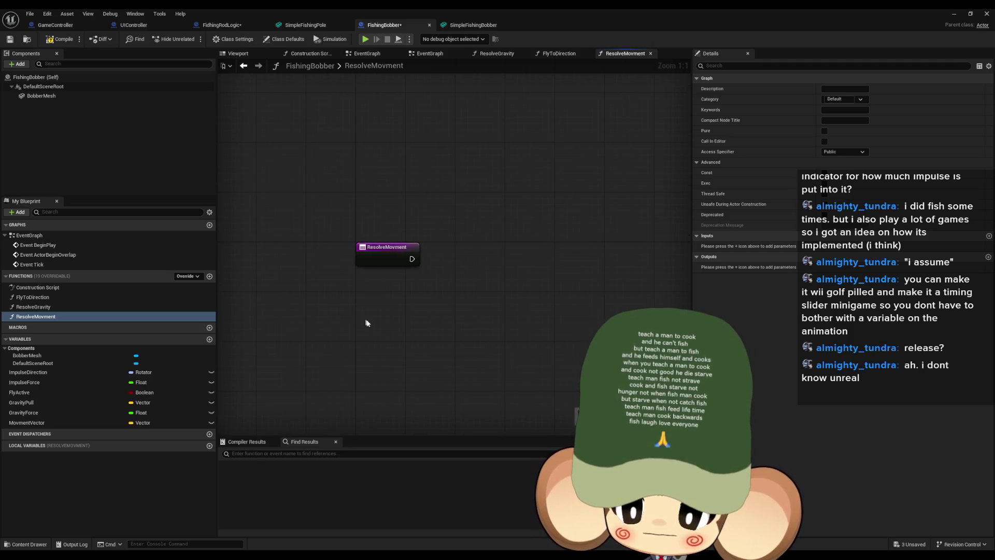
{"action": "right_click", "coordinate": [380, 330]}
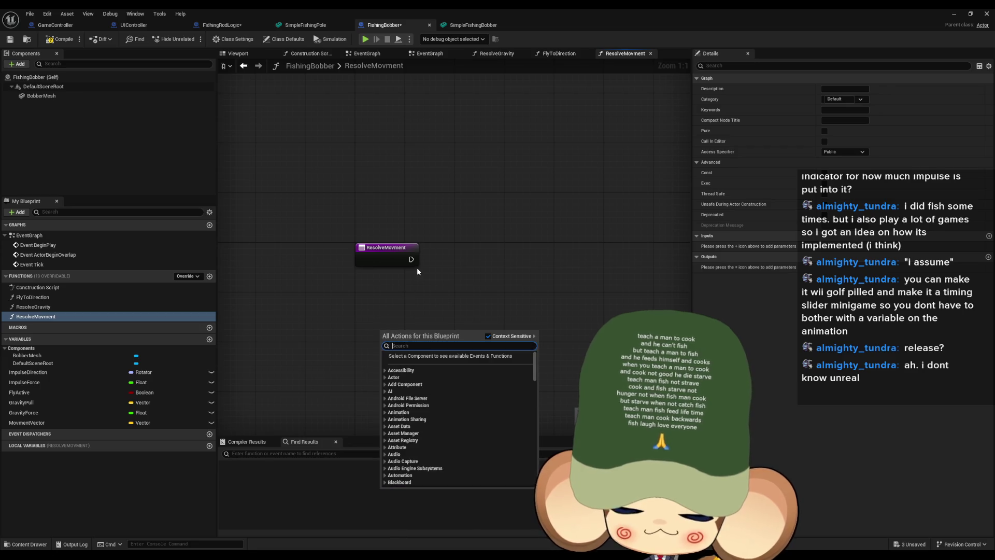
{"action": "type", "text": "a"}
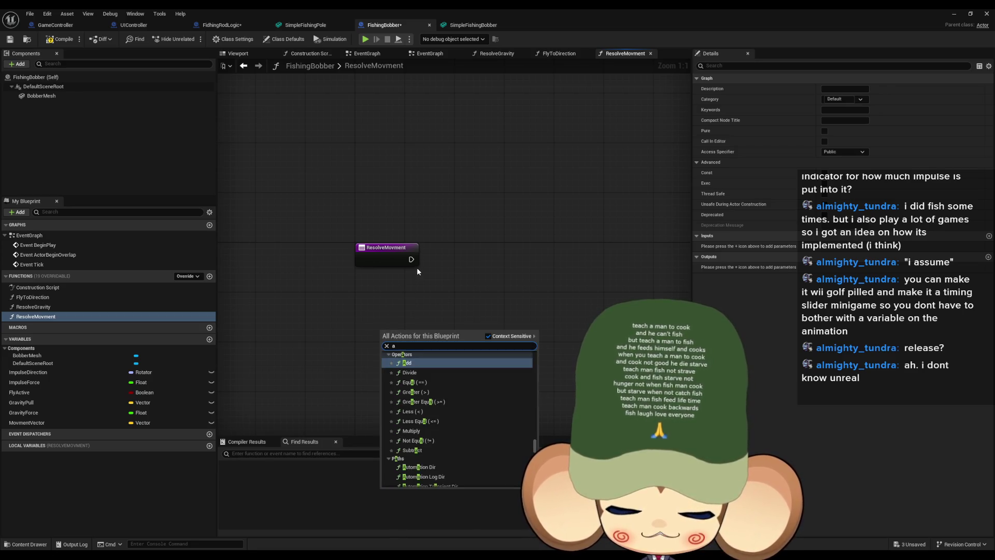
{"action": "type", "text": "dd"}
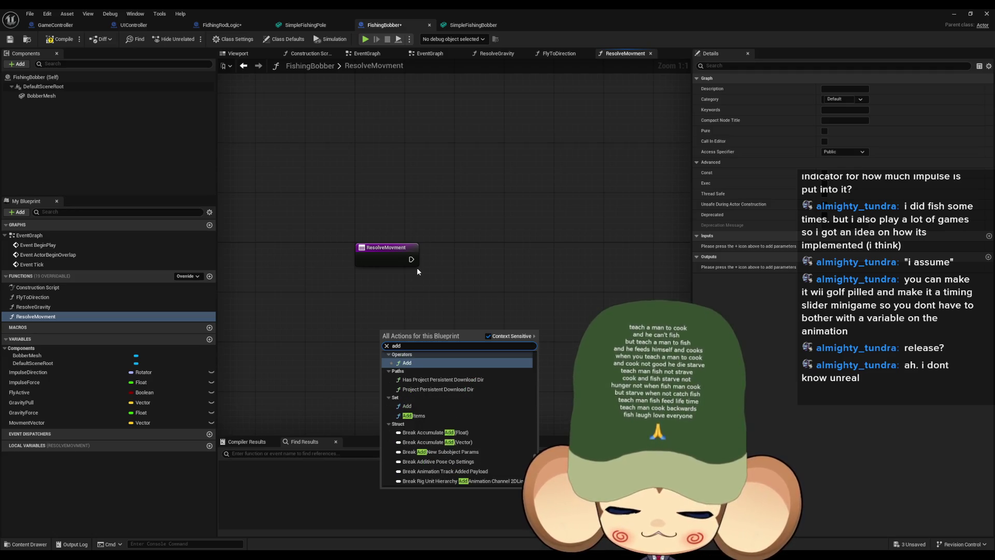
{"action": "type", "text": " loca"}
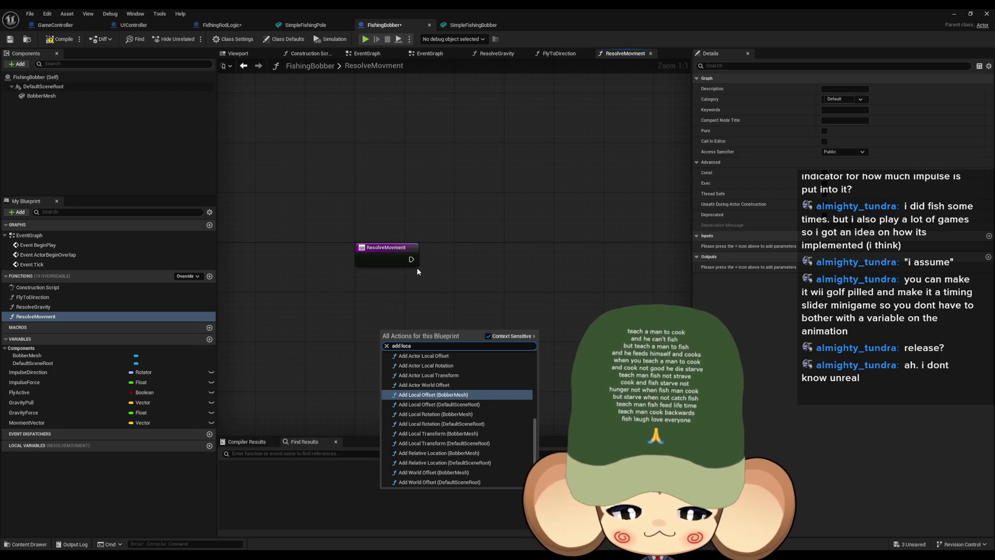
{"action": "type", "text": " world"}
{"action": "key", "text": "Up"}
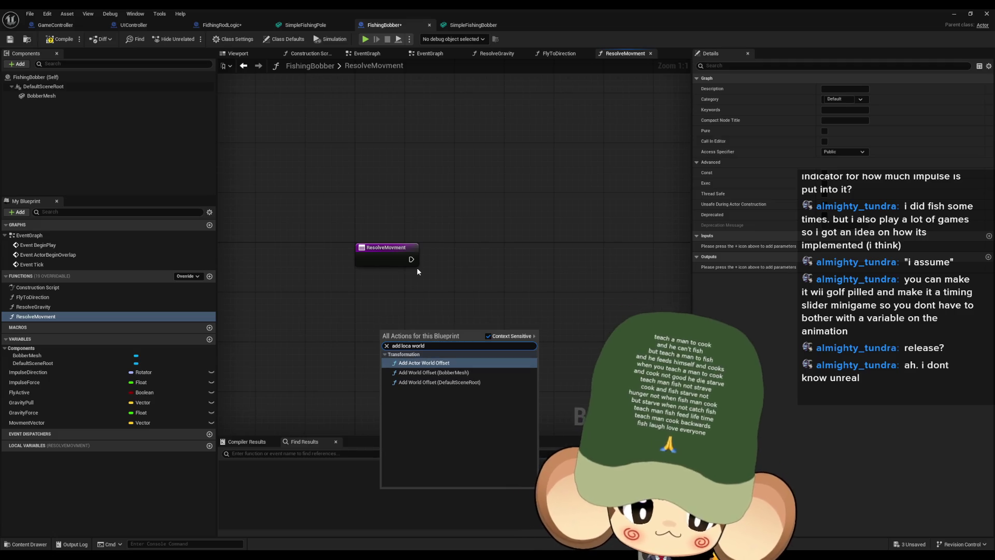
{"action": "key", "text": "Return"}
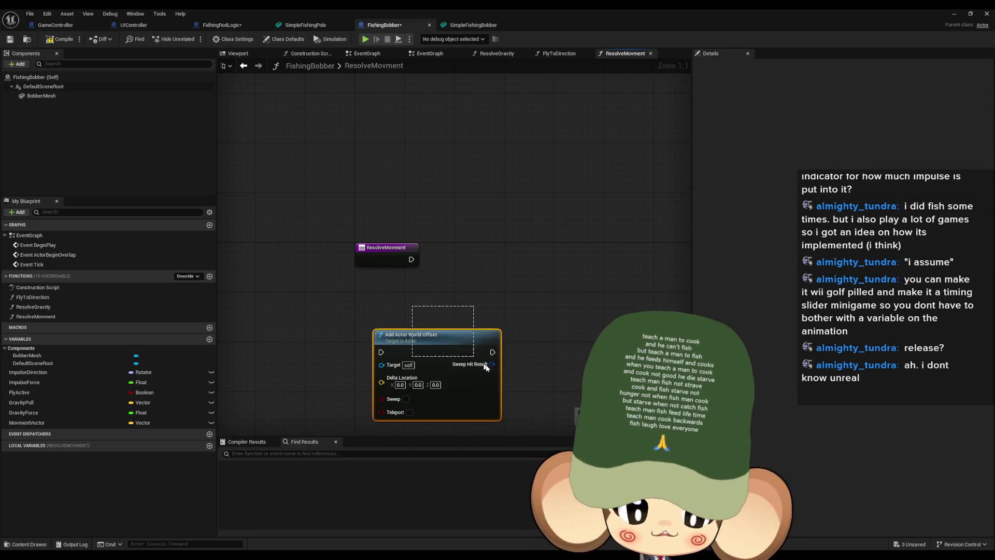
{"action": "key", "text": "Delete"}
{"action": "right_click", "coordinate": [468, 300]}
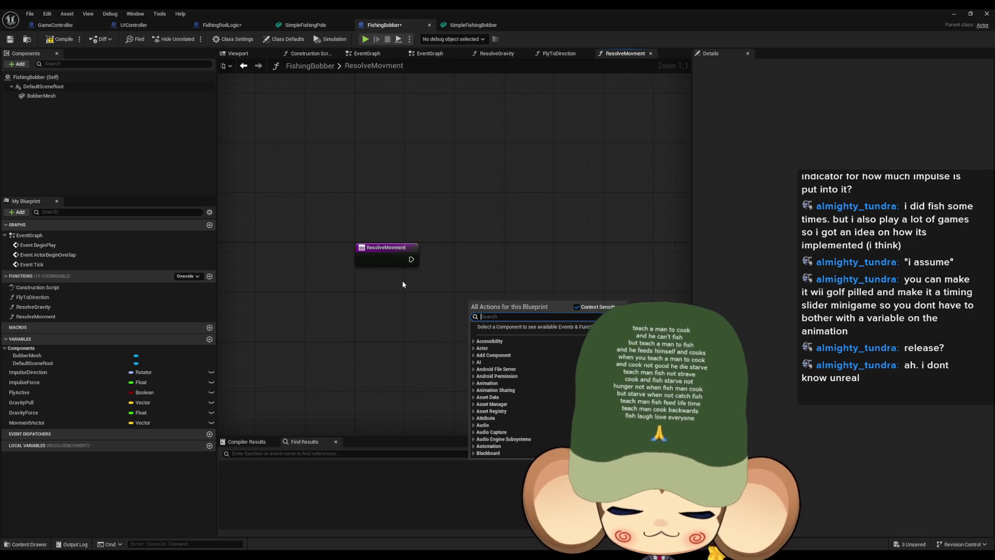
{"action": "type", "text": "actor loca"}
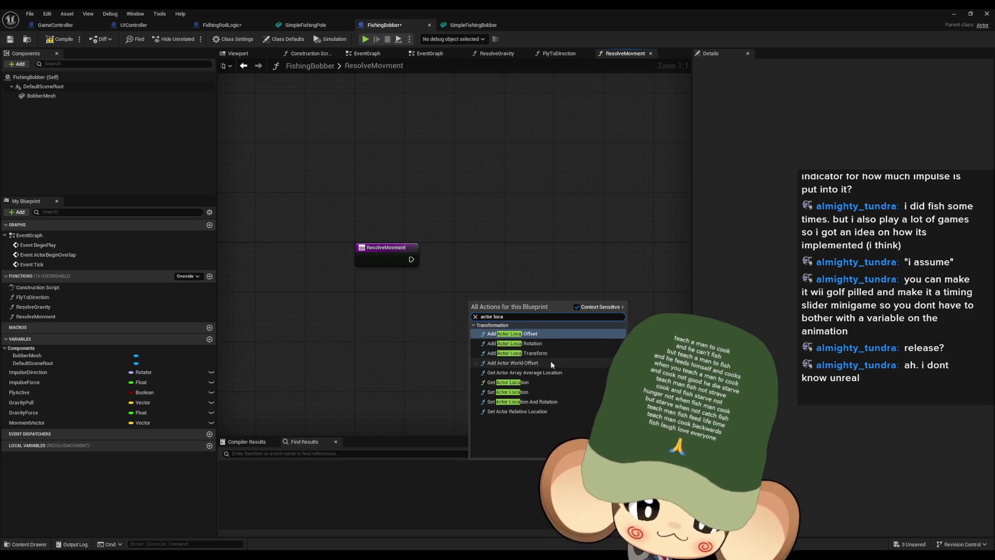
{"action": "left_click", "coordinate": [553, 391]}
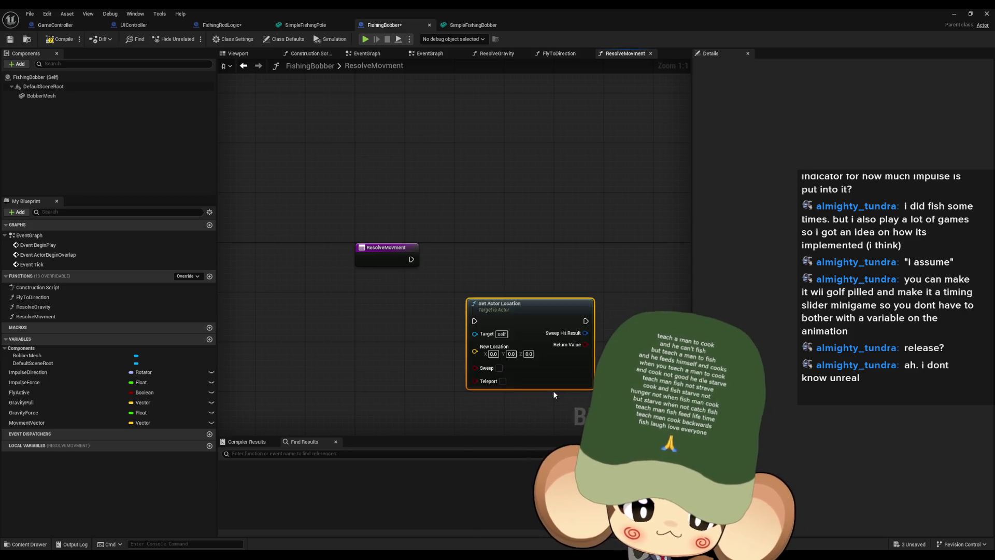
Add a Get Actor Location node with a vector Add node on its Return Value
{"action": "left_click_drag", "start_coordinate": [505, 357], "coordinate": [529, 311]}
{"action": "left_click", "coordinate": [363, 337]}
{"action": "right_click", "coordinate": [367, 341]}
{"action": "type", "text": "get actor location"}
{"action": "key", "text": "Return"}
{"action": "left_click_drag", "start_coordinate": [367, 337], "coordinate": [323, 305]}
{"action": "mouse_move", "coordinate": [401, 326]}
{"action": "left_mouse_down"}
{"action": "mouse_move", "coordinate": [456, 339]}
{"action": "mouse_move", "coordinate": [442, 337]}
{"action": "left_mouse_up"}
{"action": "type", "text": "+"}
{"action": "key", "text": "Return"}
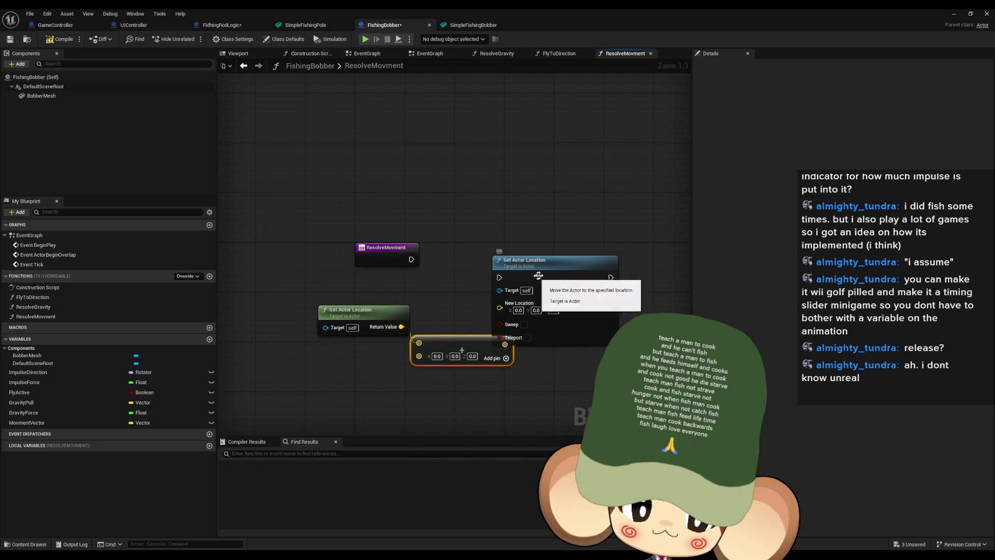
{"action": "left_click_drag", "start_coordinate": [545, 278], "coordinate": [588, 252]}
{"action": "left_click_drag", "start_coordinate": [452, 341], "coordinate": [459, 335]}
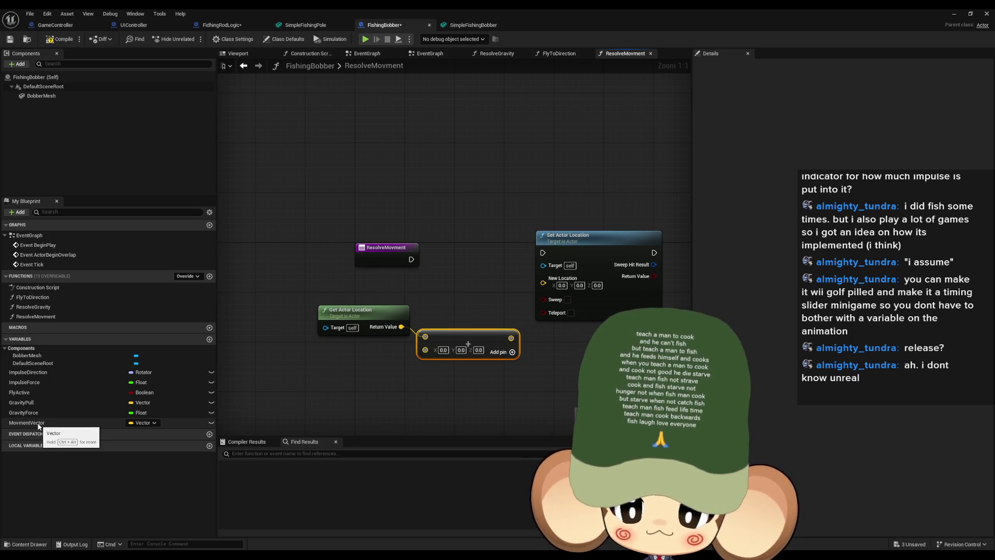
Wire a Movment Vector getter into the Add node's second input
{"action": "mouse_move", "coordinate": [37, 427]}
{"action": "left_mouse_down"}
{"action": "mouse_move", "coordinate": [171, 423]}
{"action": "mouse_move", "coordinate": [301, 359]}
{"action": "left_mouse_up"}
{"action": "left_click", "coordinate": [326, 376]}
{"action": "mouse_move", "coordinate": [426, 350]}
{"action": "left_mouse_down"}
{"action": "mouse_move", "coordinate": [345, 368]}
{"action": "mouse_move", "coordinate": [357, 351]}
{"action": "left_mouse_up"}
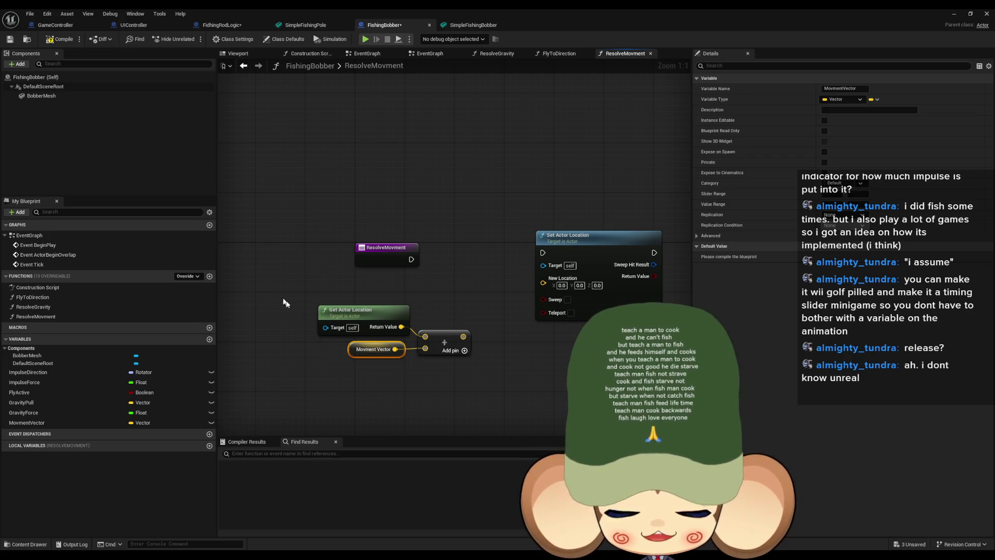
{"action": "left_click_drag", "start_coordinate": [282, 300], "coordinate": [457, 396]}
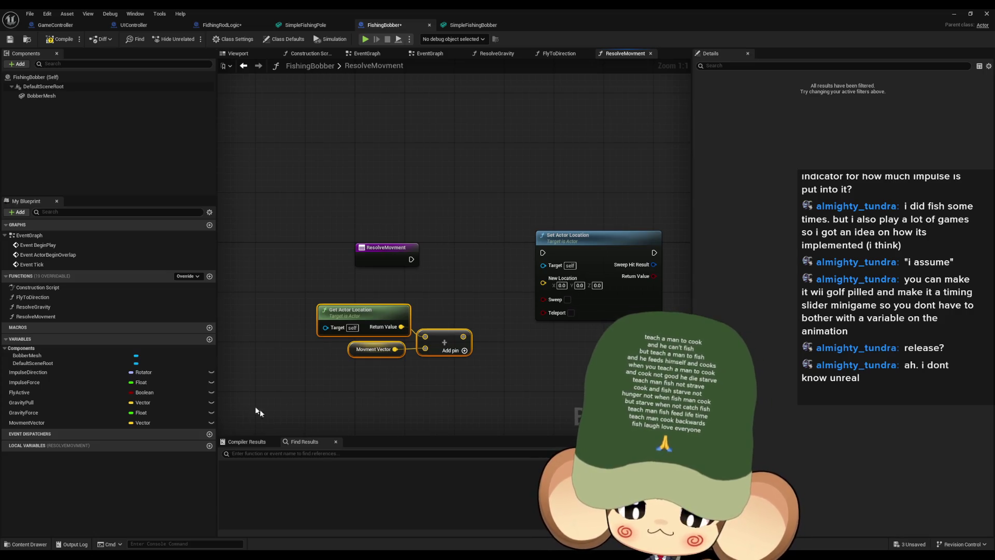
{"action": "double_click", "coordinate": [40, 302]}
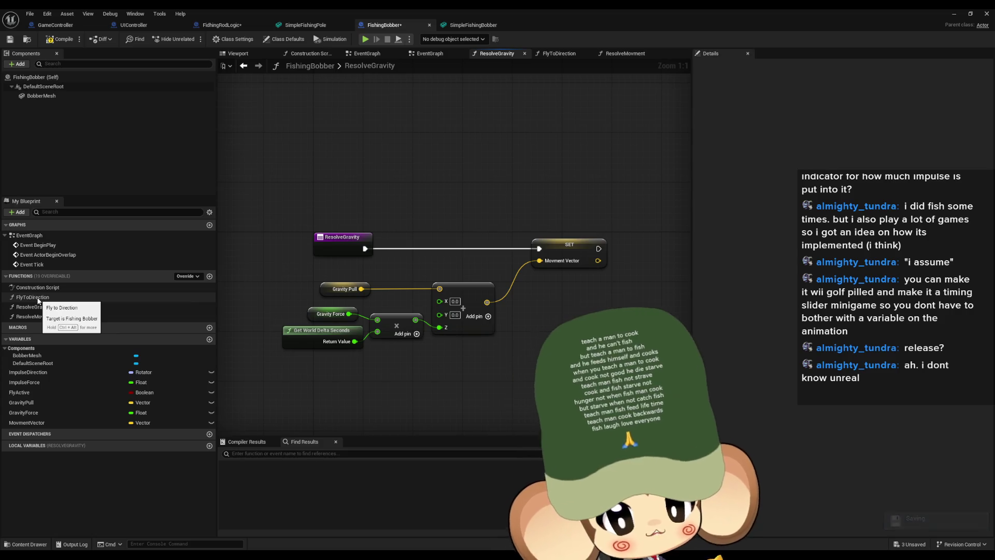
Inspect ResolveGravity's nodes, selecting the Movment Vector setter and Get World Delta Seconds
{"action": "key", "text": "ctrl+a"}
{"action": "left_click", "coordinate": [584, 251]}
{"action": "left_click_drag", "start_coordinate": [342, 380], "coordinate": [310, 343]}
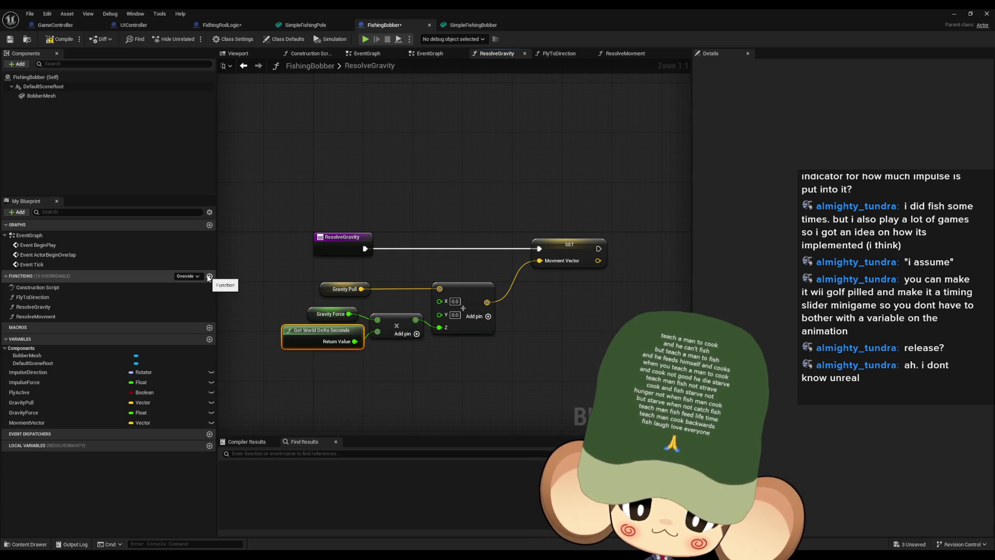
{"action": "left_click", "coordinate": [209, 277]}
Name the new function DeltaSecondsMovmentVector and place it under FlyToDirection
{"action": "type", "text": "DeltaSecondsMovmen"}
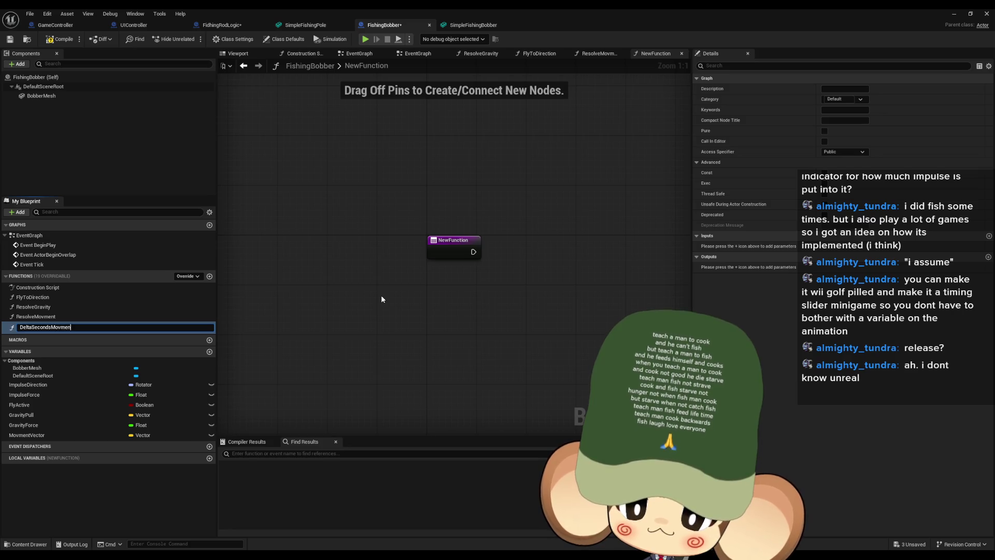
{"action": "type", "text": "tVector"}
{"action": "key", "text": "Return"}
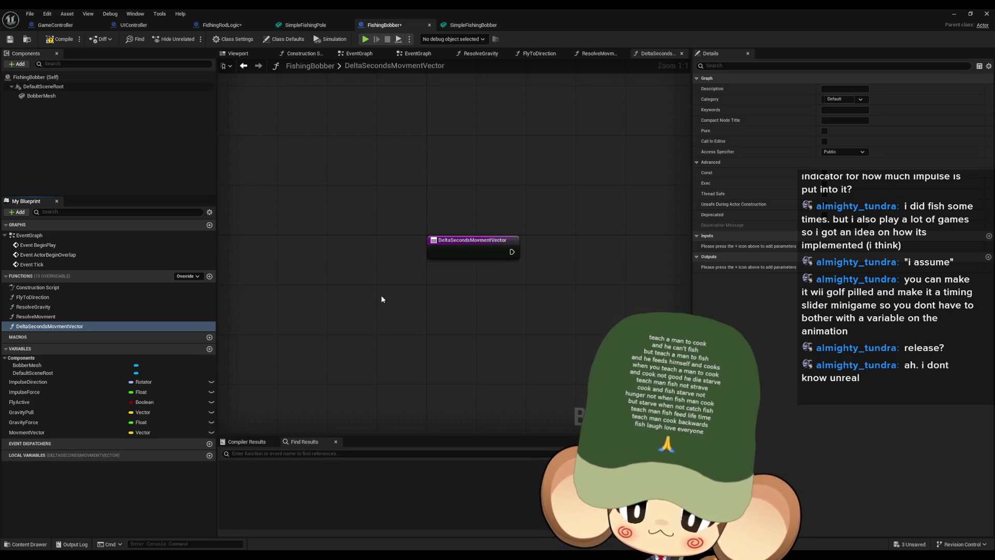
{"action": "left_click_drag", "start_coordinate": [33, 328], "coordinate": [39, 306]}
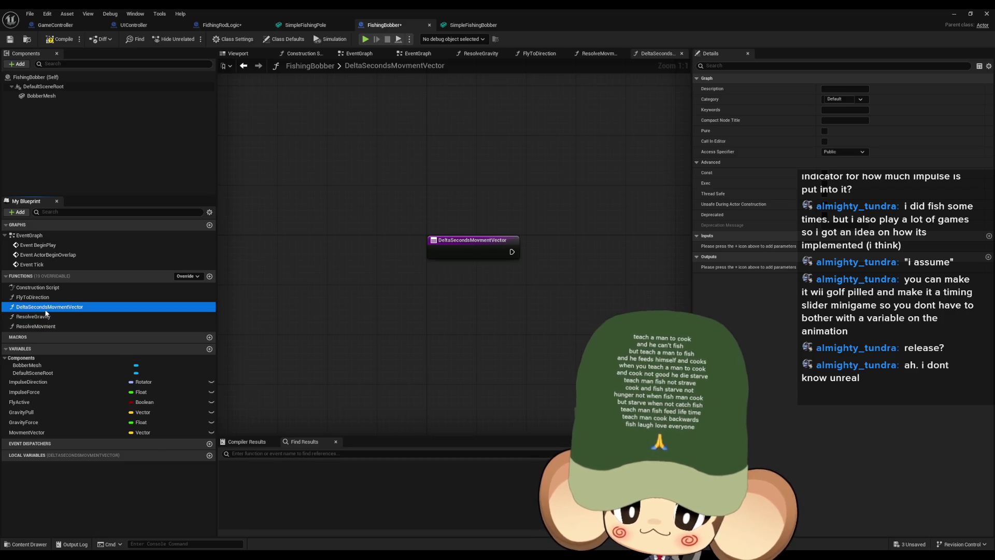
{"action": "left_click_drag", "start_coordinate": [486, 334], "coordinate": [406, 330]}
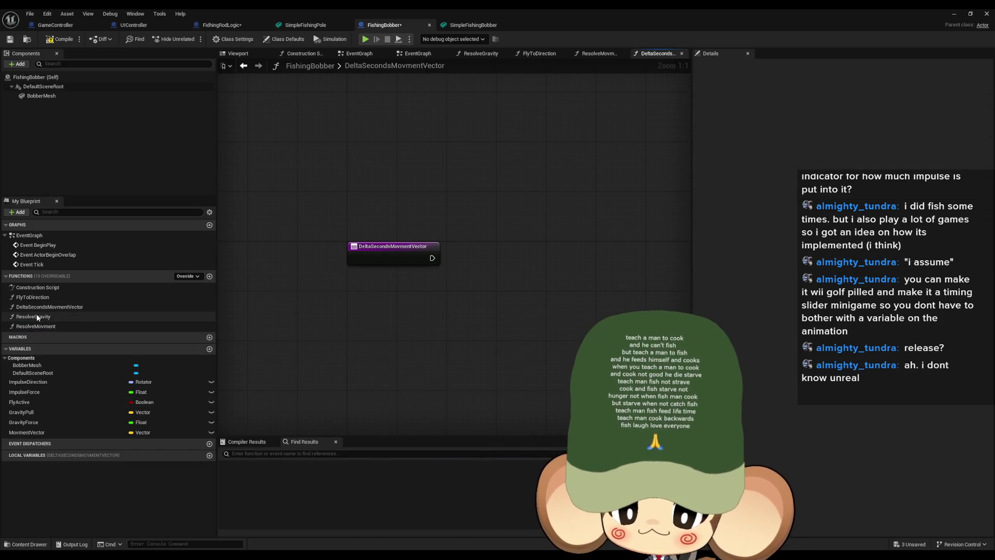
Copy FlyToDirection's Get Forward Vector, math and Movment Vector SET nodes into DeltaSecondsMovmentVector
{"action": "double_click", "coordinate": [33, 298]}
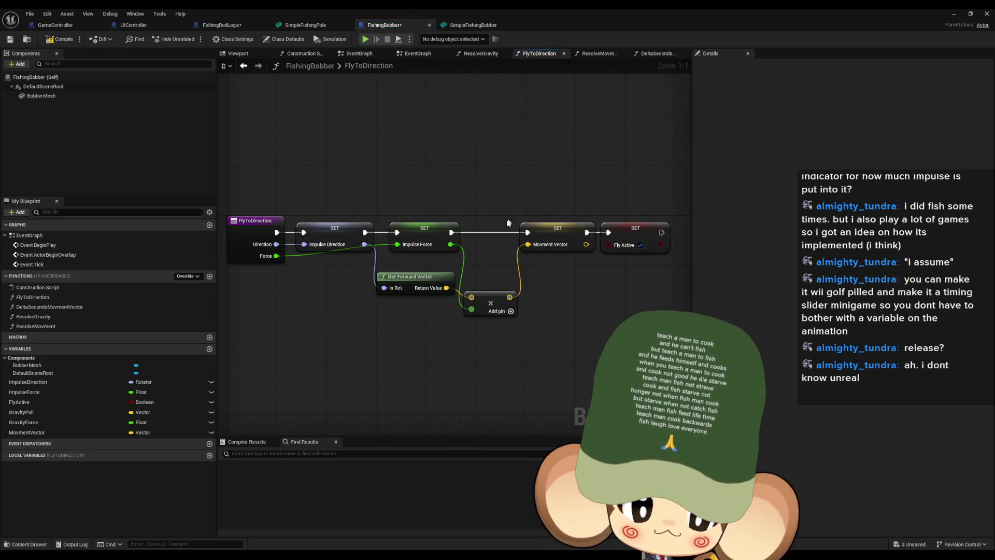
{"action": "mouse_move", "coordinate": [527, 232]}
{"action": "left_mouse_down"}
{"action": "mouse_move", "coordinate": [608, 232]}
{"action": "mouse_move", "coordinate": [553, 229]}
{"action": "mouse_move", "coordinate": [553, 272]}
{"action": "left_mouse_up"}
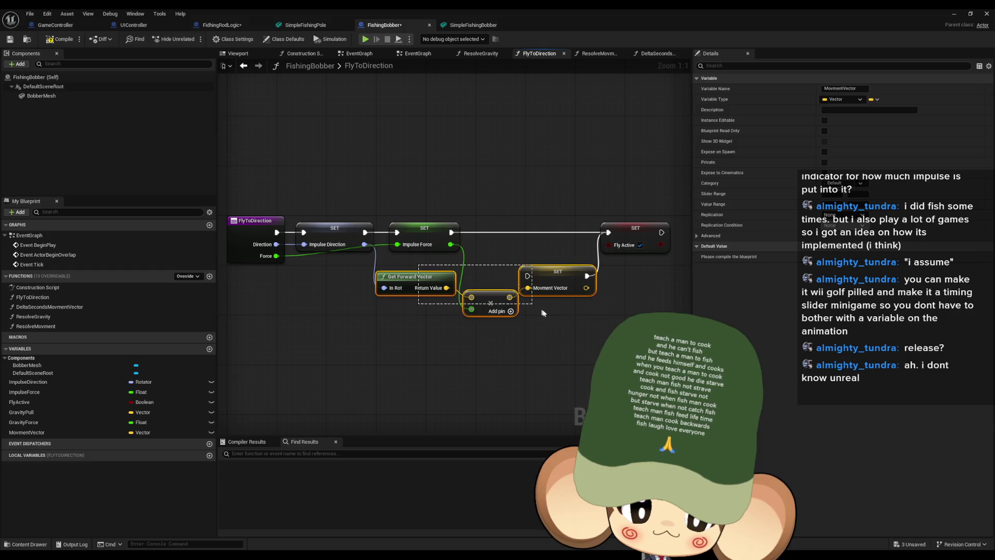
{"action": "left_click", "coordinate": [438, 272], "text": "ctrl"}
{"action": "left_click", "coordinate": [490, 303], "text": "ctrl"}
{"action": "key", "text": "ctrl+c"}
{"action": "double_click", "coordinate": [43, 308]}
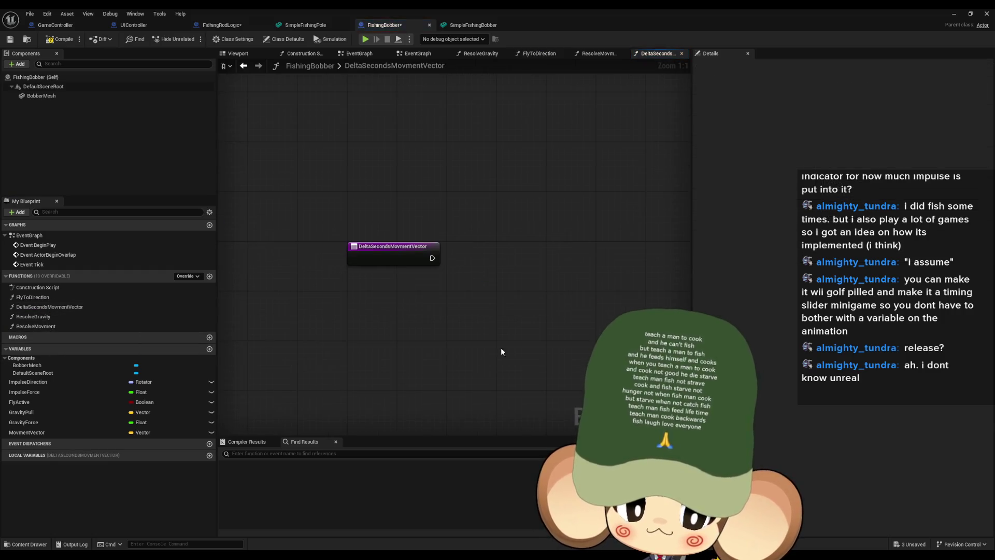
{"action": "key", "text": "ctrl+v"}
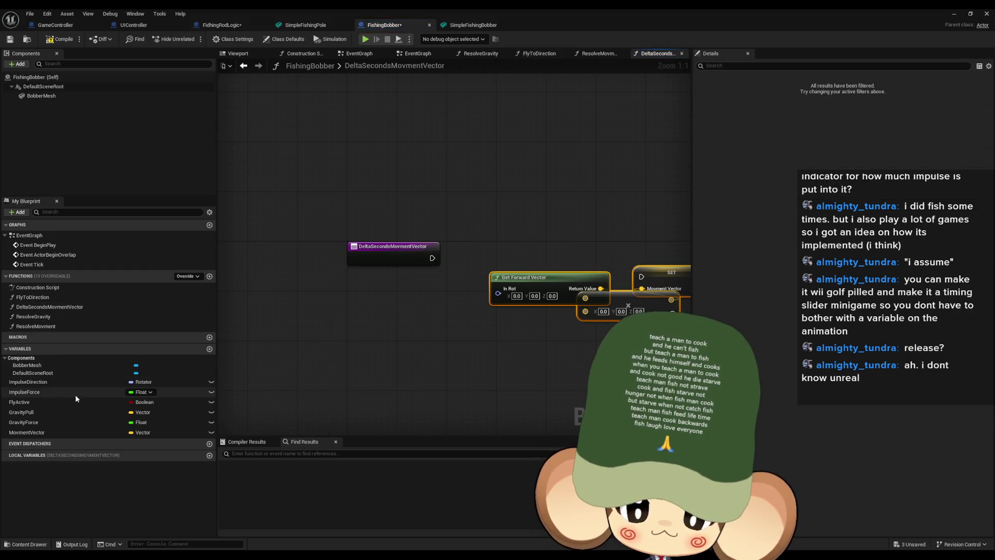
Feed ImpulseDirection into Get Forward Vector and ImpulseForce into the math node, adding a third input
{"action": "left_click_drag", "start_coordinate": [68, 382], "coordinate": [402, 319]}
{"action": "left_click", "coordinate": [403, 319]}
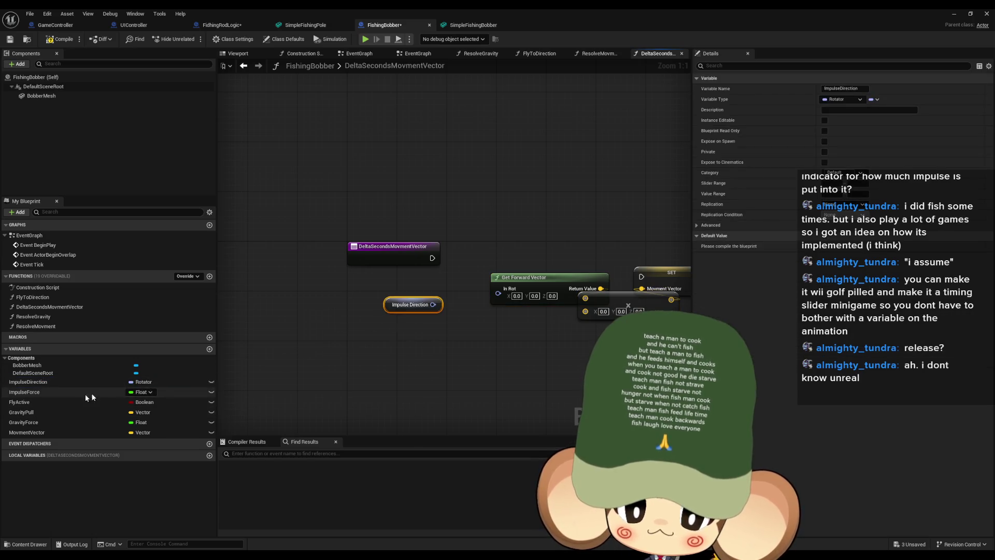
{"action": "mouse_move", "coordinate": [86, 392]}
{"action": "left_mouse_down"}
{"action": "mouse_move", "coordinate": [463, 350]}
{"action": "mouse_move", "coordinate": [586, 311]}
{"action": "left_mouse_up"}
{"action": "left_click", "coordinate": [469, 351]}
{"action": "left_click_drag", "start_coordinate": [498, 293], "coordinate": [433, 304]}
{"action": "left_click_drag", "start_coordinate": [469, 336], "coordinate": [413, 323]}
{"action": "left_click", "coordinate": [607, 312]}
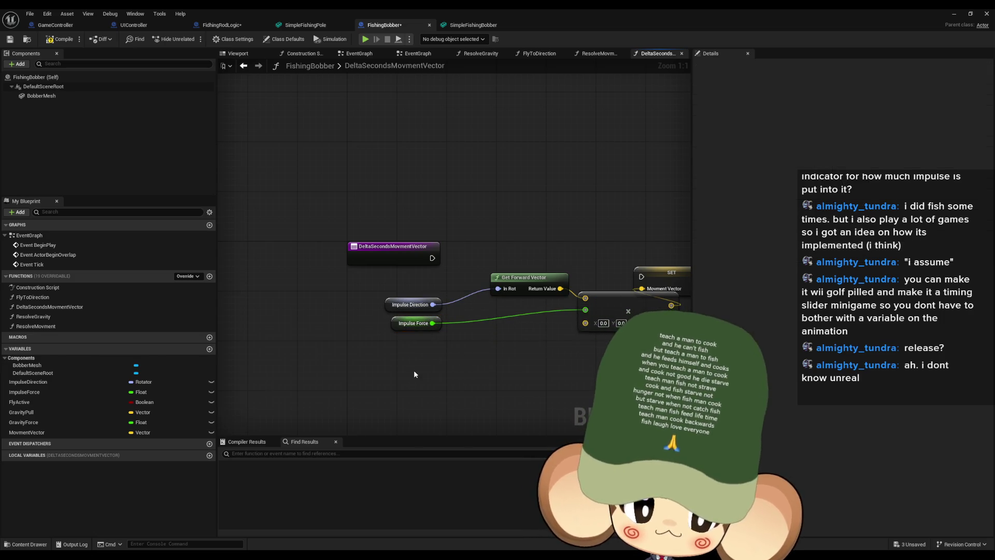
Feed Get World Delta Seconds into the third math input and run SET from the entry
{"action": "right_click", "coordinate": [414, 370]}
{"action": "type", "text": "delta seconds"}
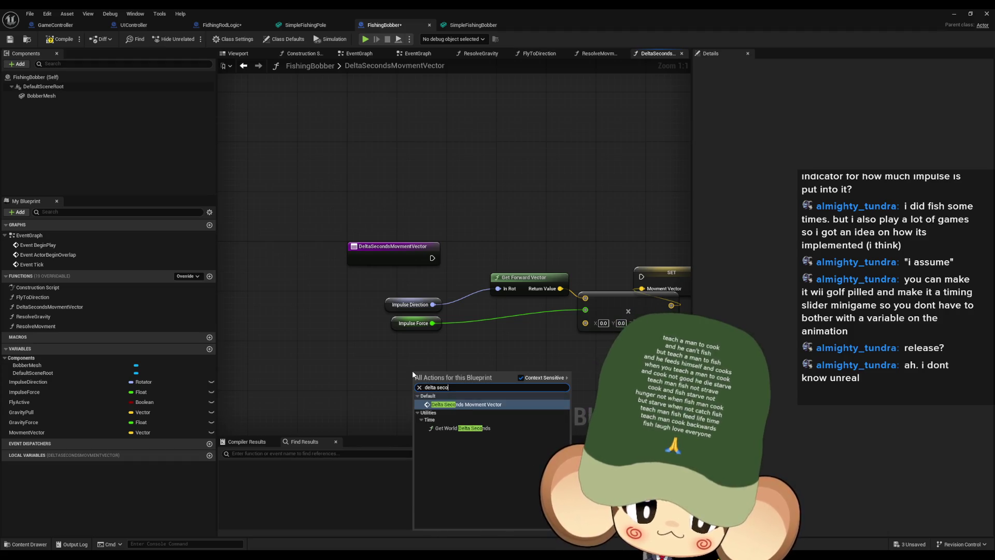
{"action": "key", "text": "Return"}
{"action": "left_click_drag", "start_coordinate": [482, 382], "coordinate": [586, 321]}
{"action": "left_click_drag", "start_coordinate": [649, 278], "coordinate": [433, 258]}
{"action": "left_click", "coordinate": [544, 259]}
{"action": "left_click_drag", "start_coordinate": [545, 259], "coordinate": [563, 246]}
{"action": "left_click", "coordinate": [590, 337]}
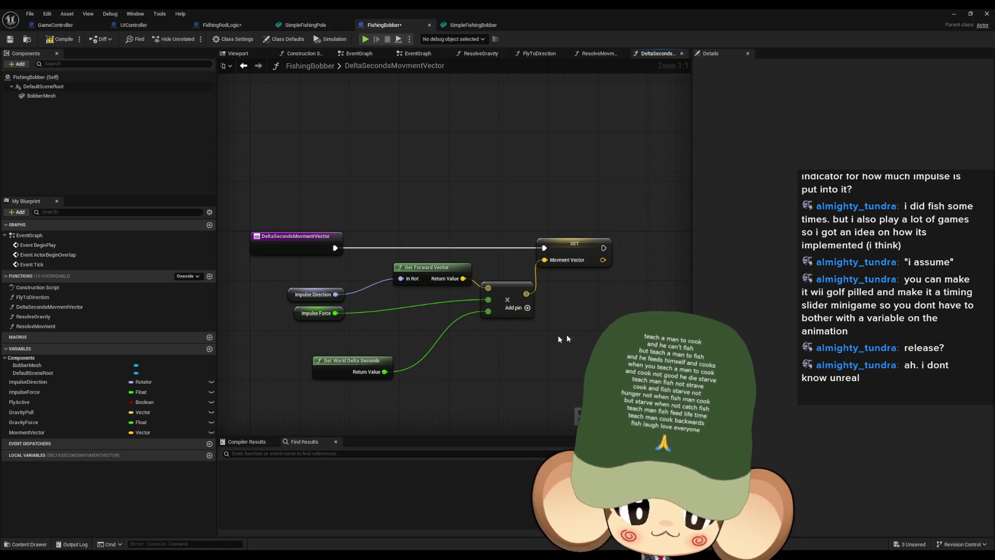
{"action": "double_click", "coordinate": [45, 316]}
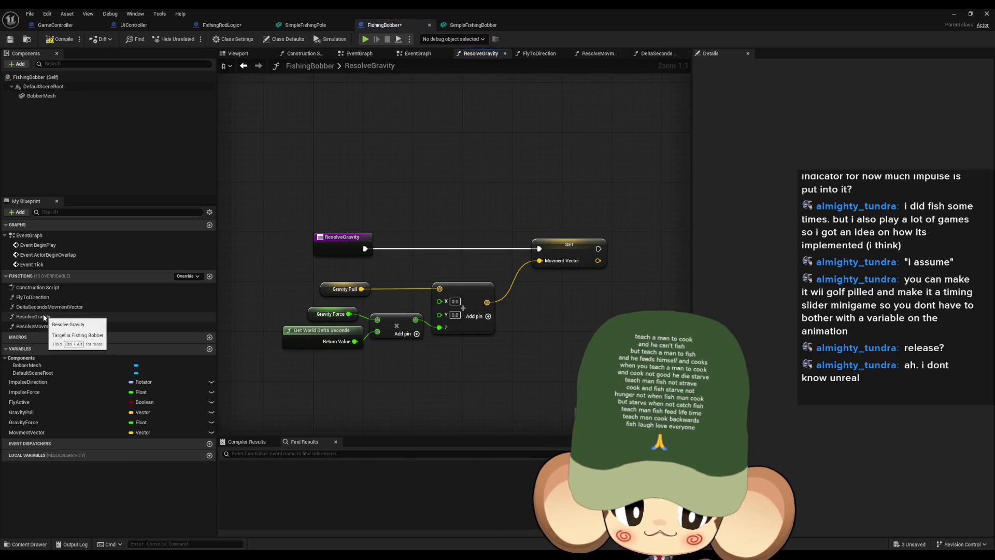
In ResolveMovment, feed the summed location into Set Actor Location and run it from the entry
{"action": "double_click", "coordinate": [45, 327]}
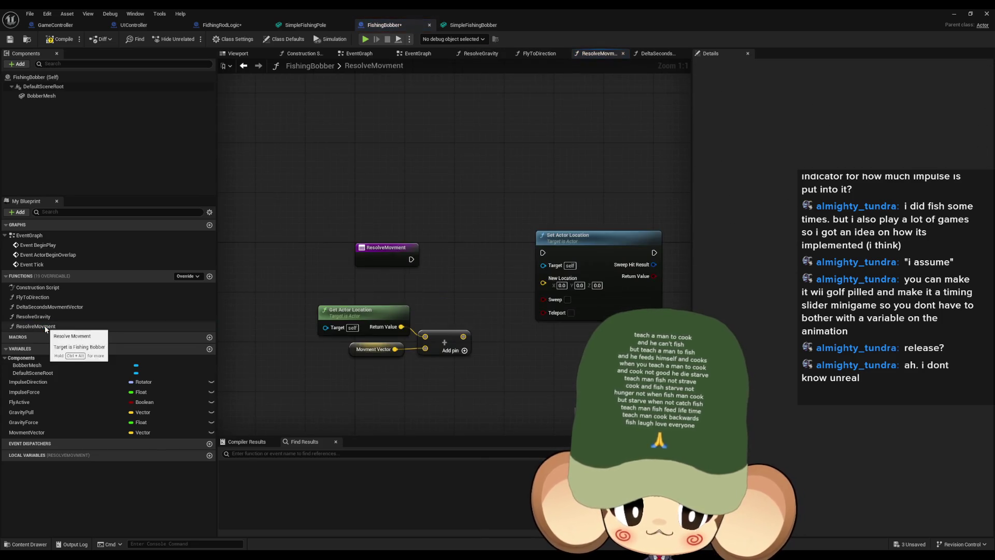
{"action": "left_click_drag", "start_coordinate": [449, 352], "coordinate": [543, 308]}
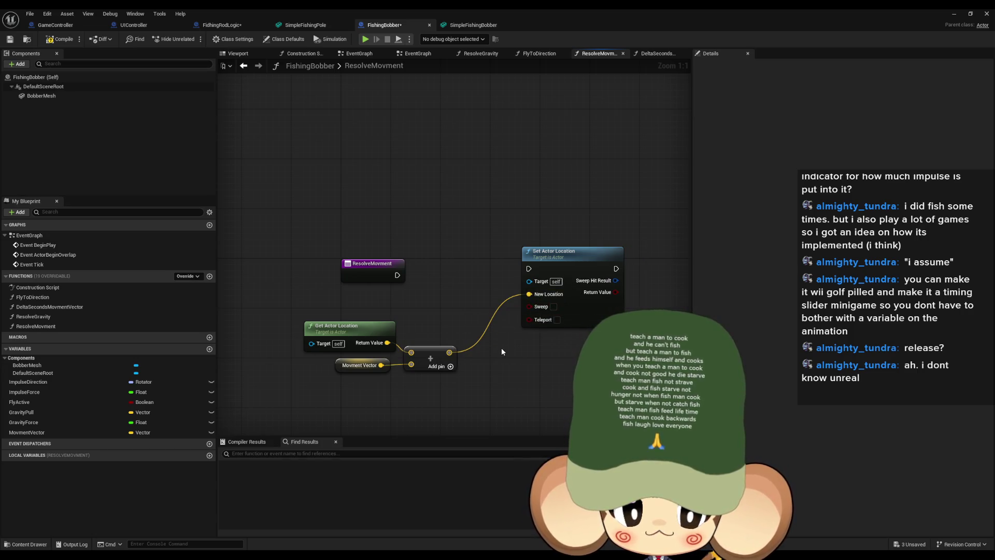
{"action": "left_click_drag", "start_coordinate": [529, 269], "coordinate": [398, 276]}
{"action": "left_click_drag", "start_coordinate": [567, 265], "coordinate": [529, 272]}
{"action": "left_click", "coordinate": [319, 310]}
{"action": "mouse_move", "coordinate": [320, 314]}
{"action": "left_mouse_down"}
{"action": "mouse_move", "coordinate": [425, 371]}
{"action": "mouse_move", "coordinate": [378, 325]}
{"action": "left_mouse_up"}
{"action": "left_click_drag", "start_coordinate": [520, 272], "coordinate": [471, 269]}
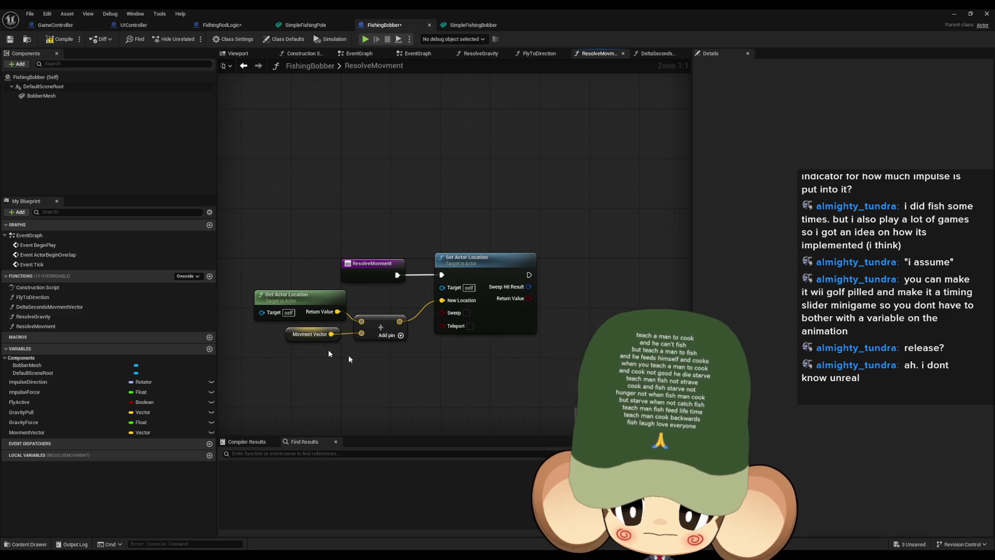
Add DeltaSecondsMovmentVector, Resolve Gravity and Resolve Movment calls to the EventGraph
{"action": "double_click", "coordinate": [39, 236]}
{"action": "mouse_move", "coordinate": [49, 307]}
{"action": "left_mouse_down"}
{"action": "mouse_move", "coordinate": [590, 318]}
{"action": "mouse_move", "coordinate": [436, 318]}
{"action": "mouse_move", "coordinate": [450, 300]}
{"action": "left_mouse_up"}
{"action": "mouse_move", "coordinate": [99, 326]}
{"action": "left_mouse_down"}
{"action": "mouse_move", "coordinate": [85, 328]}
{"action": "mouse_move", "coordinate": [562, 305]}
{"action": "left_mouse_up"}
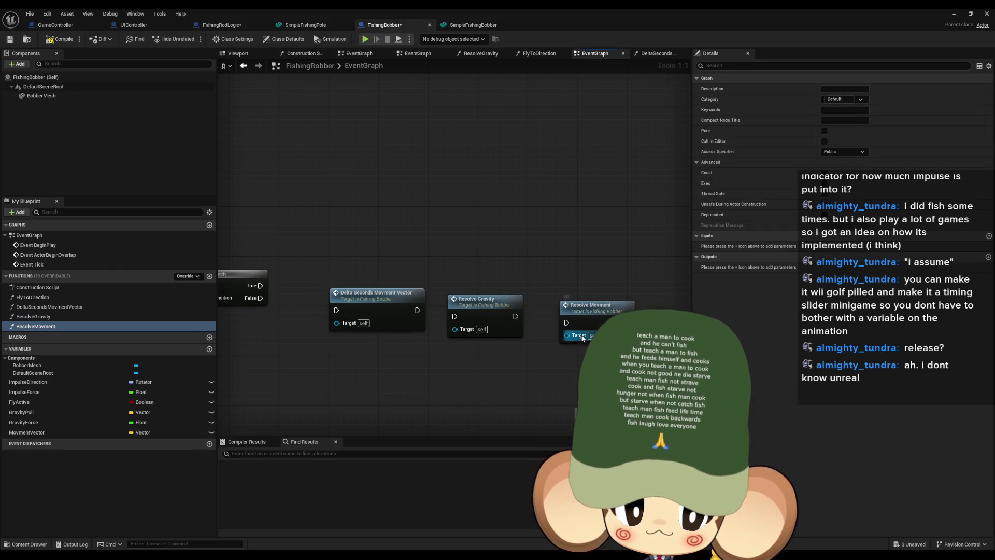
Chain Branch True into Delta Seconds Movment Vector, Resolve Gravity, then Resolve Movment, aligned in a row
{"action": "left_click_drag", "start_coordinate": [454, 316], "coordinate": [417, 310]}
{"action": "key", "text": "Escape"}
{"action": "left_click_drag", "start_coordinate": [337, 310], "coordinate": [260, 286]}
{"action": "left_click_drag", "start_coordinate": [363, 302], "coordinate": [325, 276]}
{"action": "mouse_move", "coordinate": [464, 314]}
{"action": "left_mouse_down"}
{"action": "mouse_move", "coordinate": [451, 294]}
{"action": "mouse_move", "coordinate": [420, 283]}
{"action": "left_mouse_up"}
{"action": "mouse_move", "coordinate": [599, 317]}
{"action": "left_mouse_down"}
{"action": "mouse_move", "coordinate": [528, 278]}
{"action": "mouse_move", "coordinate": [682, 278]}
{"action": "left_mouse_up"}
{"action": "left_click_drag", "start_coordinate": [446, 279], "coordinate": [384, 280]}
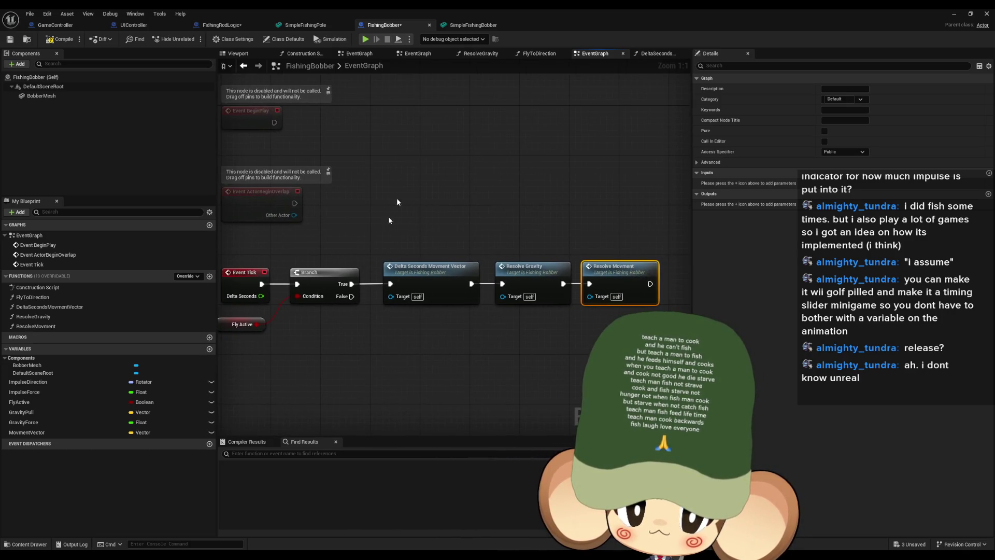
{"action": "left_click", "coordinate": [228, 26]}
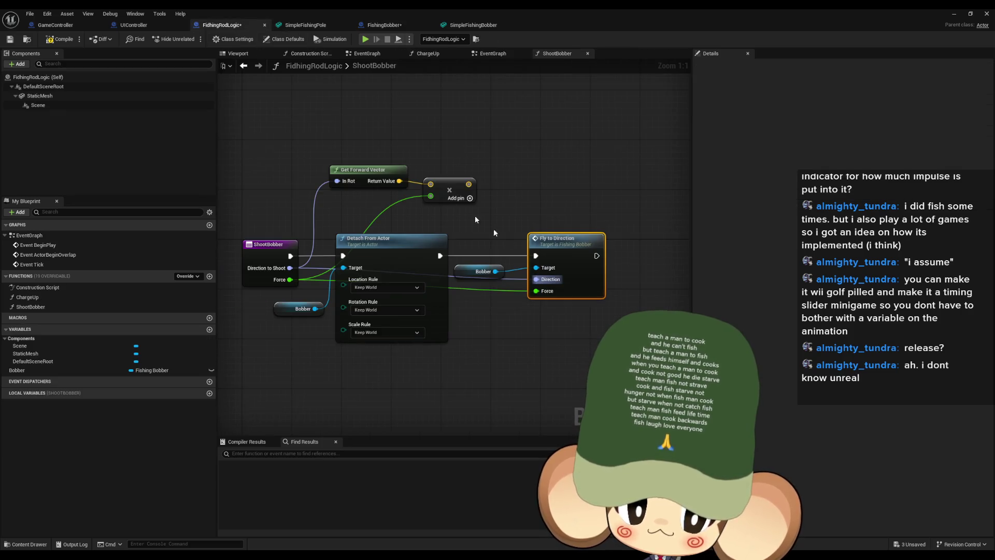
Delete Get Forward Vector and the math node from ShootBobber, then restore the editor window
{"action": "left_click_drag", "start_coordinate": [378, 158], "coordinate": [469, 204]}
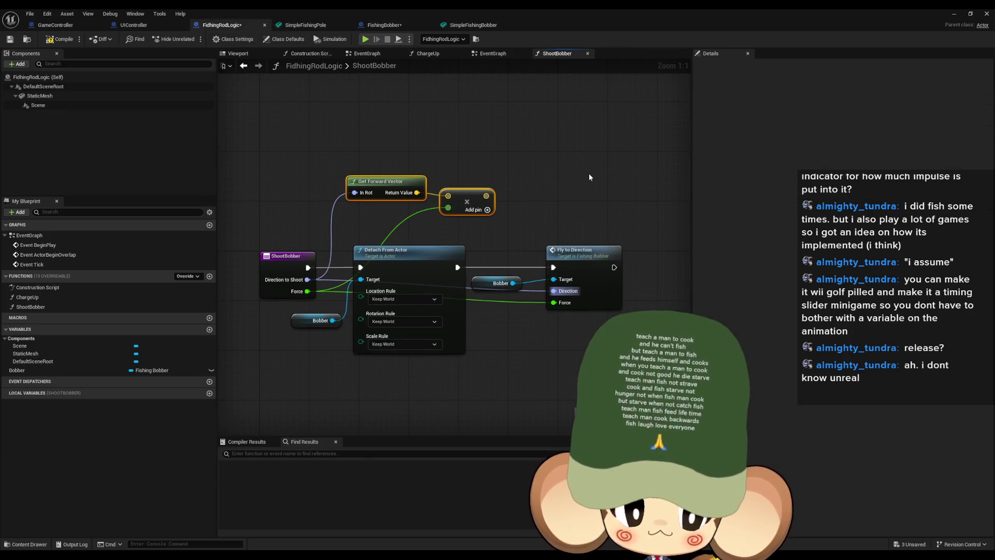
{"action": "key", "text": "Delete"}
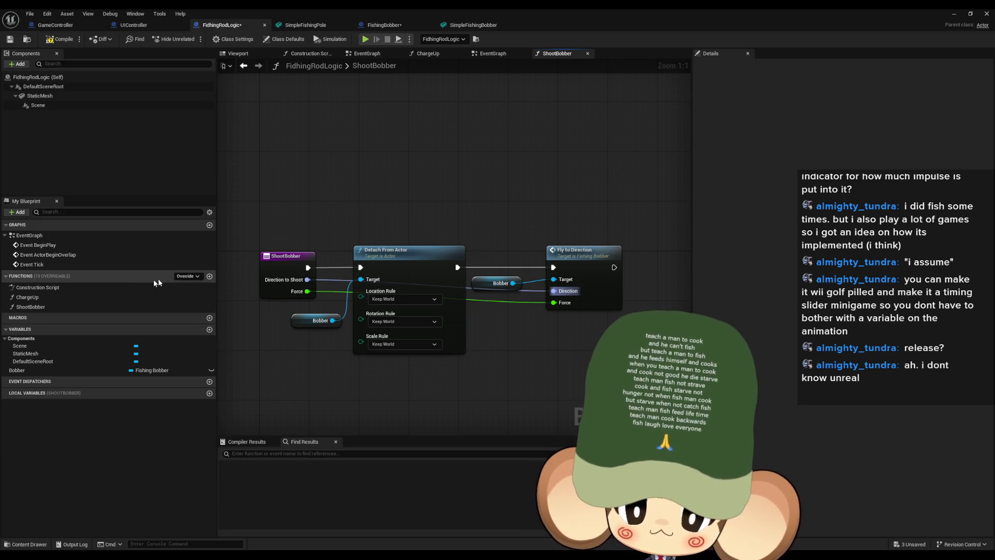
{"action": "double_click", "coordinate": [38, 298]}
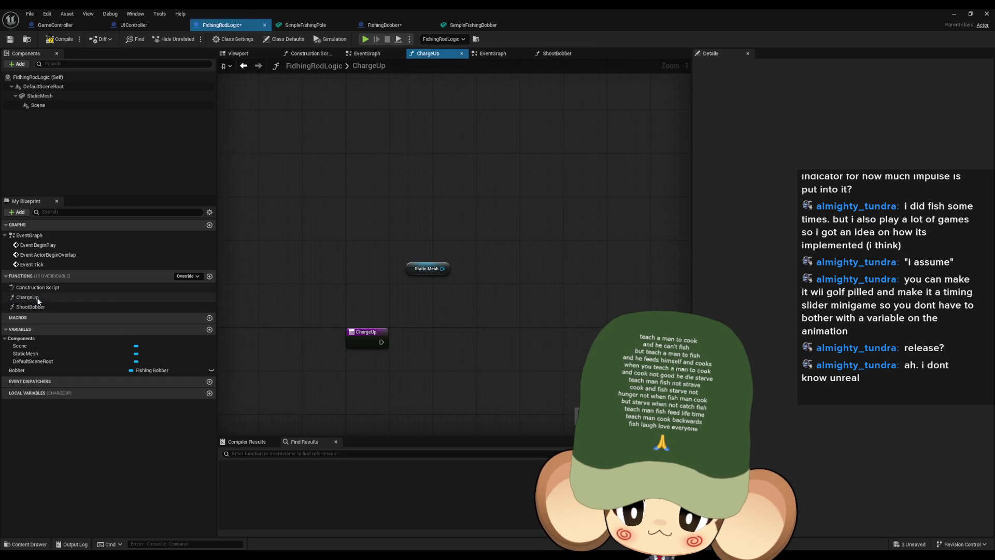
{"action": "double_click", "coordinate": [37, 307]}
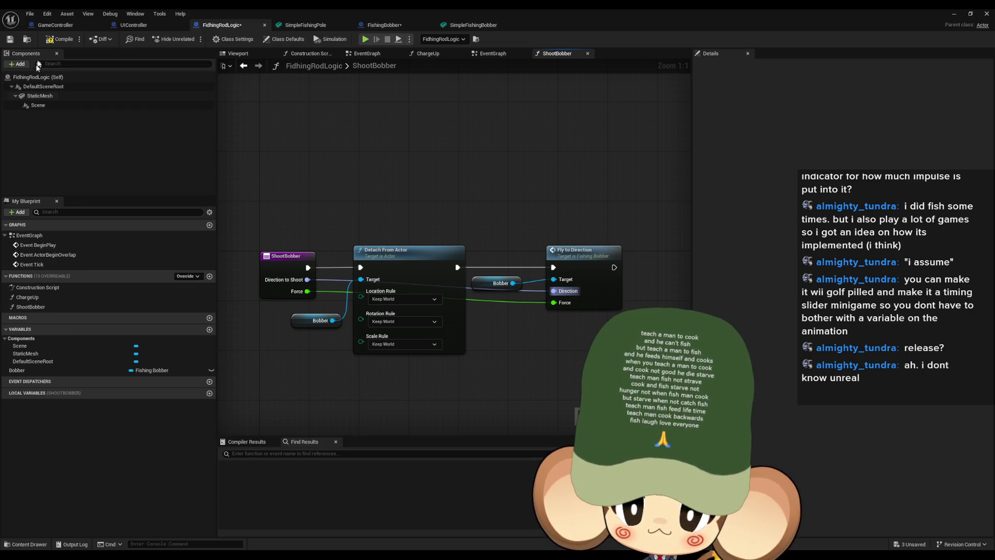
{"action": "double_click", "coordinate": [348, 10]}
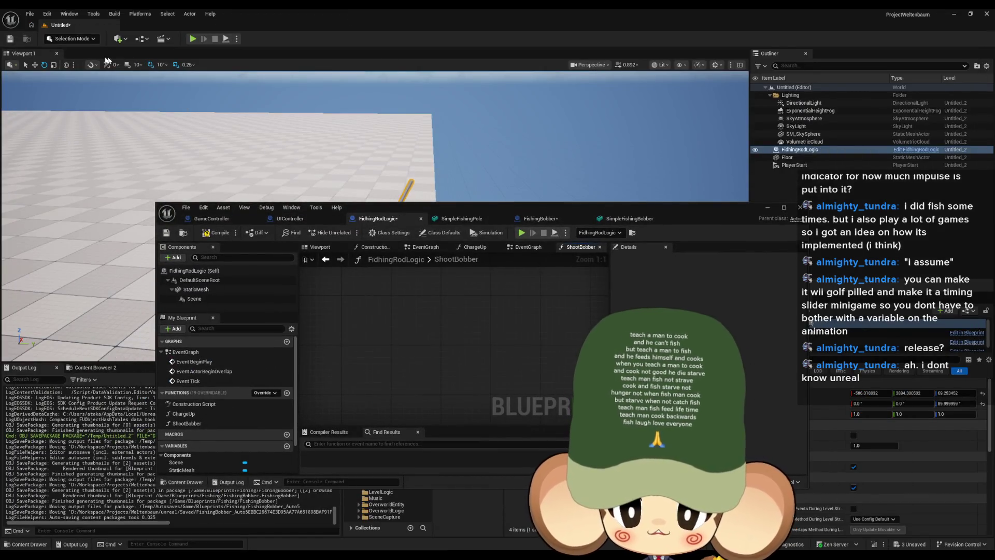
Open the Level Blueprint from the toolbar's Blueprints menu
{"action": "left_click", "coordinate": [126, 40]}
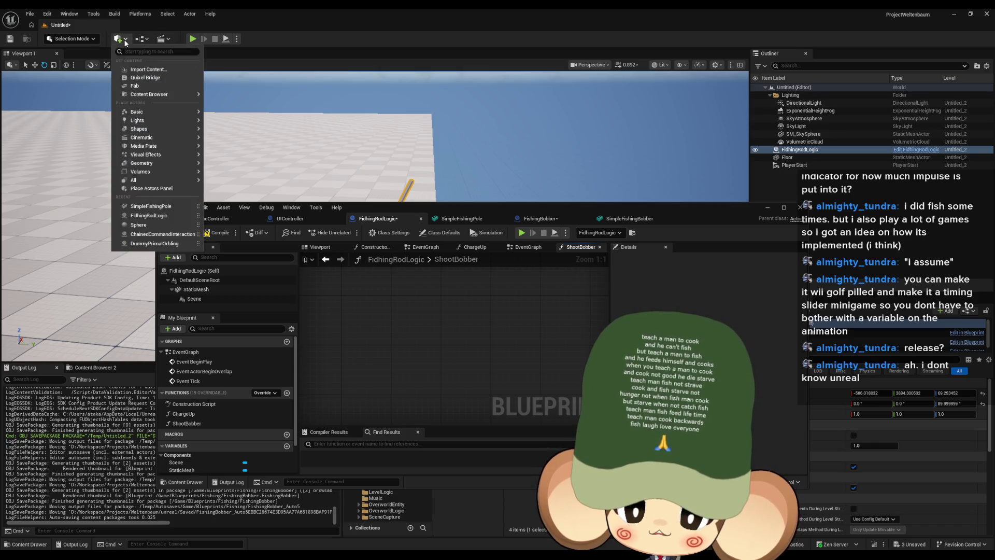
{"action": "mouse_move", "coordinate": [150, 114]}
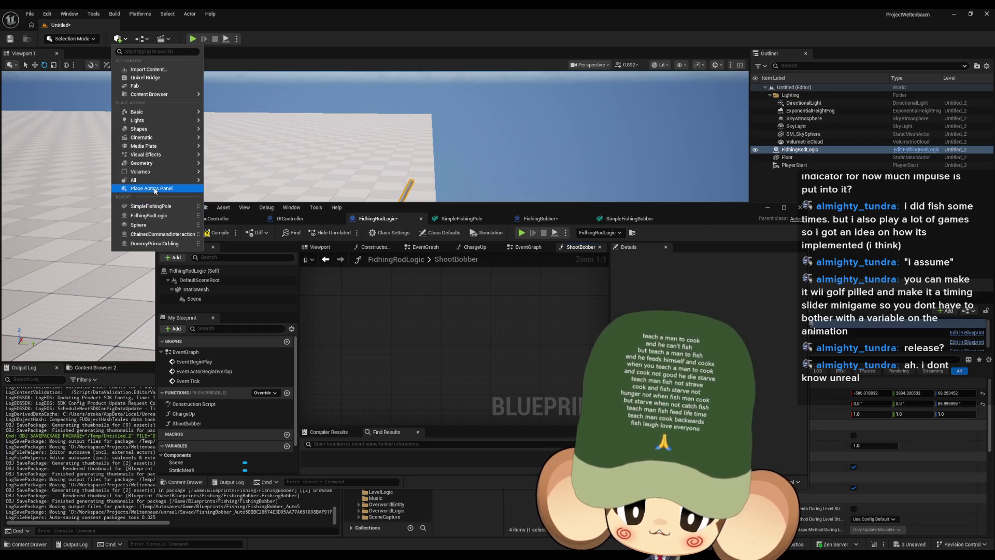
{"action": "mouse_move", "coordinate": [154, 185]}
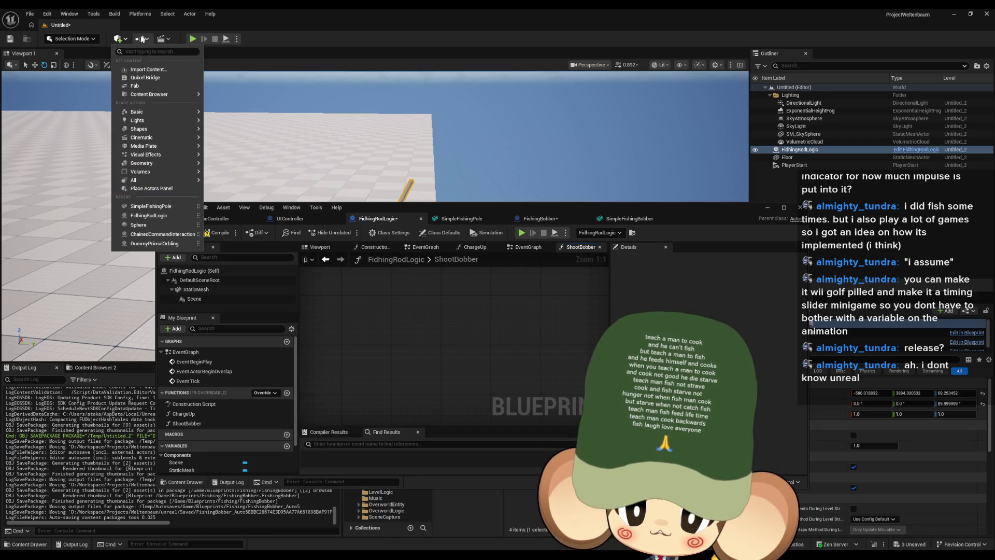
{"action": "left_click", "coordinate": [140, 39]}
{"action": "left_click", "coordinate": [169, 97]}
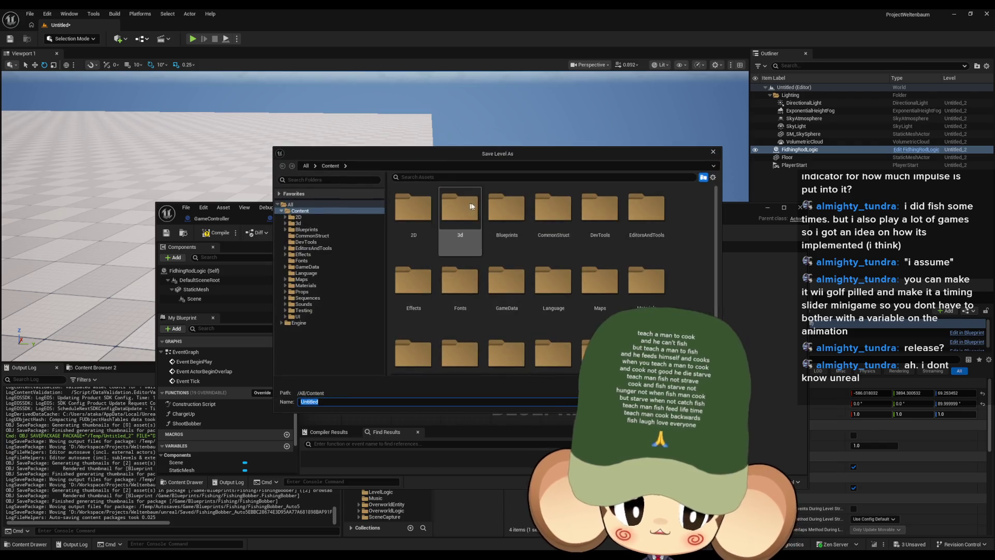
Save the level as test_fishingMap in Content/Blueprints/Fishing
{"action": "scroll", "coordinate": [480, 332], "scroll_direction": "down", "scroll_amount": 1}
{"action": "scroll", "coordinate": [487, 290], "scroll_direction": "up", "scroll_amount": 1}
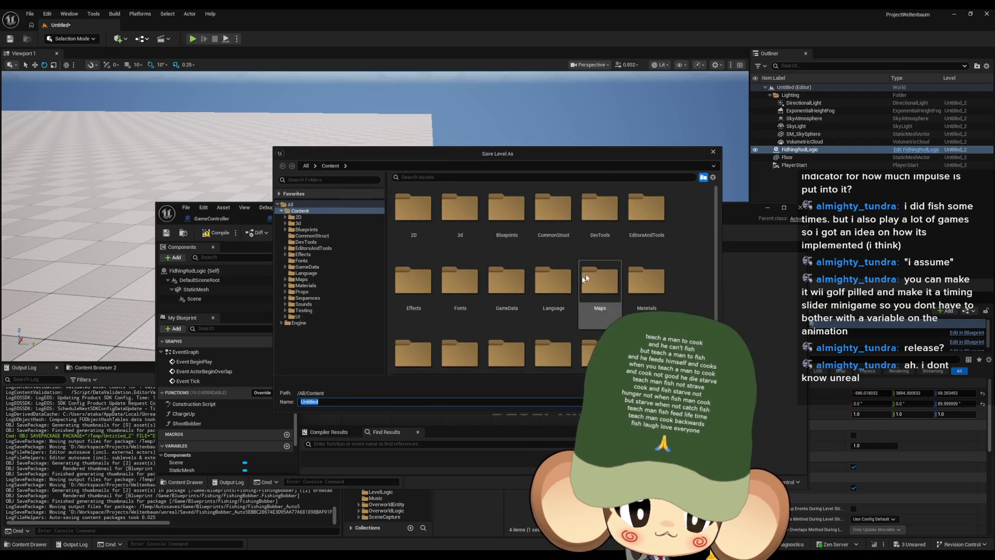
{"action": "double_click", "coordinate": [508, 217]}
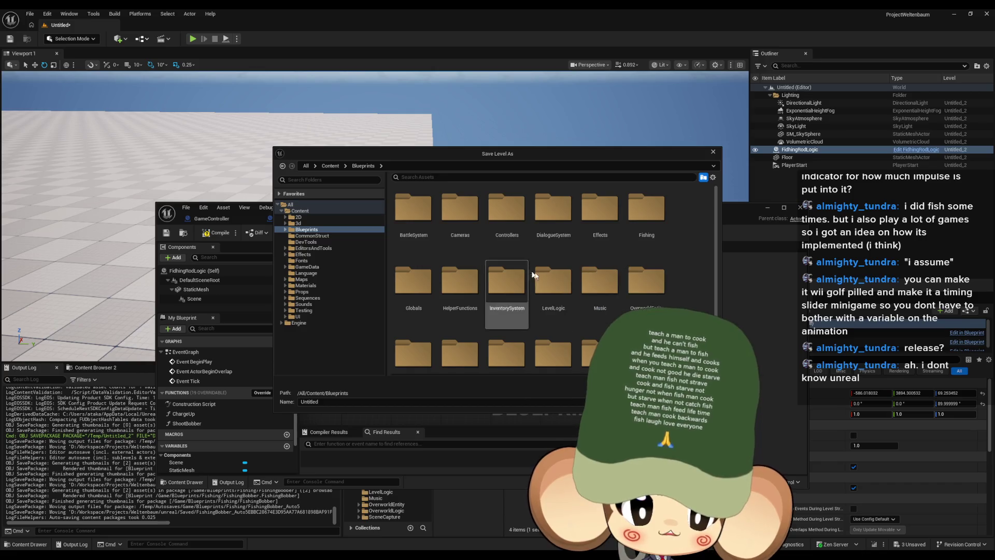
{"action": "double_click", "coordinate": [656, 244]}
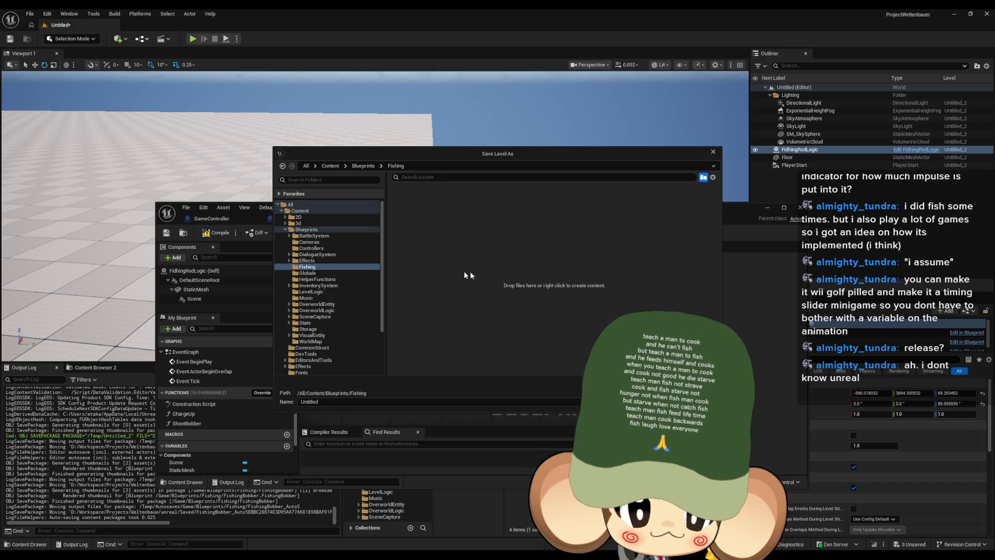
{"action": "left_click", "coordinate": [318, 404]}
{"action": "type", "text": "test_fishingM"}
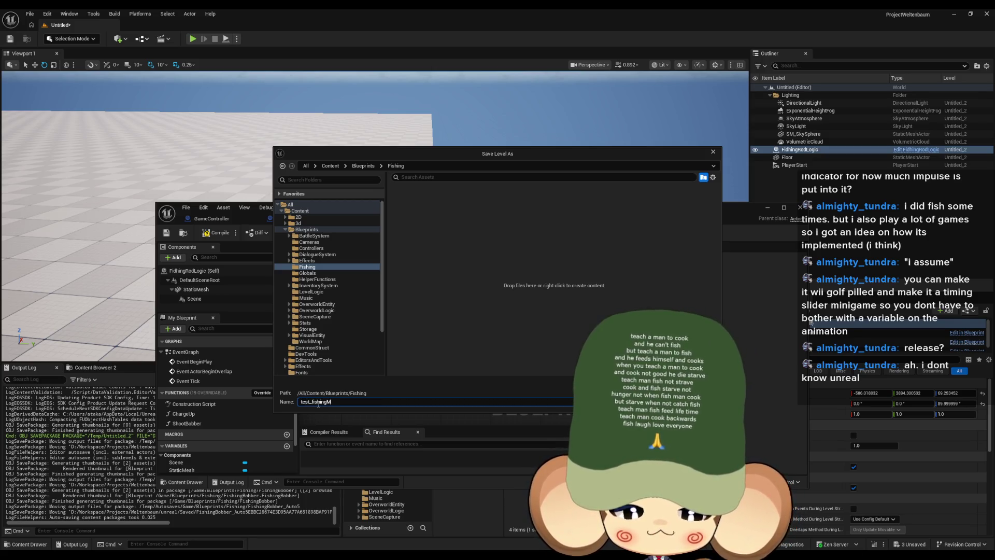
{"action": "type", "text": "ap"}
{"action": "key", "text": "Return"}
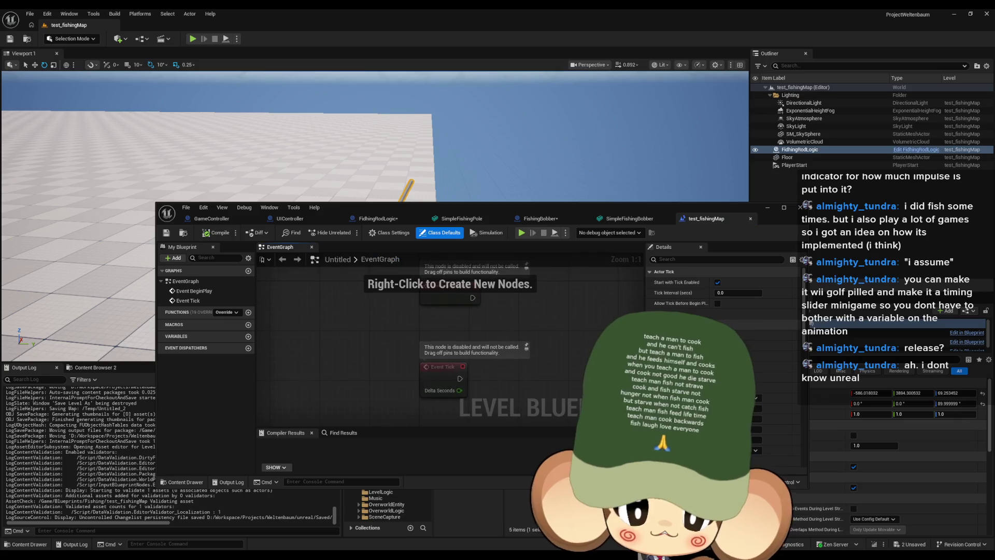
Add a FidhingRodLogic reference and a Get Player Controller node to the Level Blueprint
{"action": "mouse_move", "coordinate": [508, 209]}
{"action": "left_mouse_down"}
{"action": "mouse_move", "coordinate": [555, 219]}
{"action": "mouse_move", "coordinate": [481, 213]}
{"action": "left_mouse_up"}
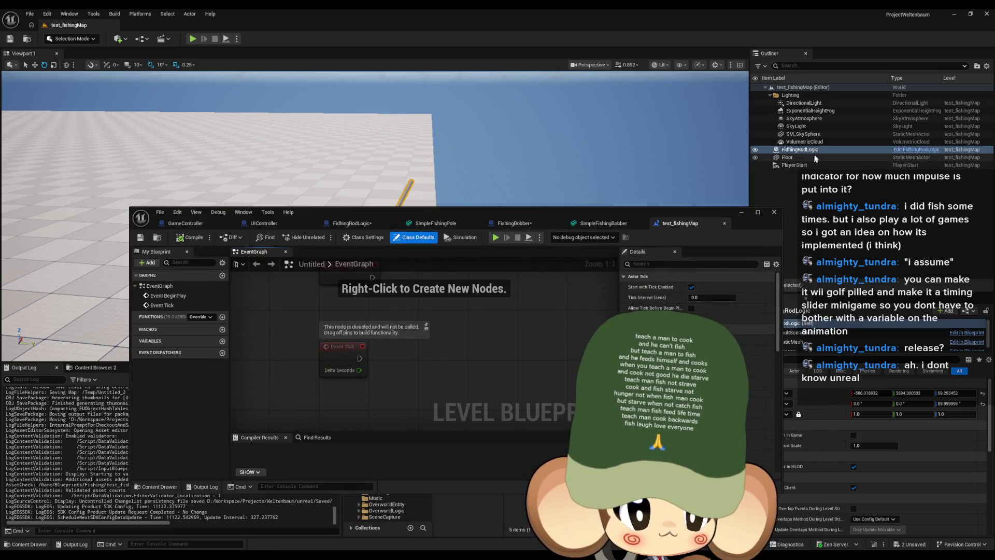
{"action": "left_click_drag", "start_coordinate": [813, 154], "coordinate": [363, 363]}
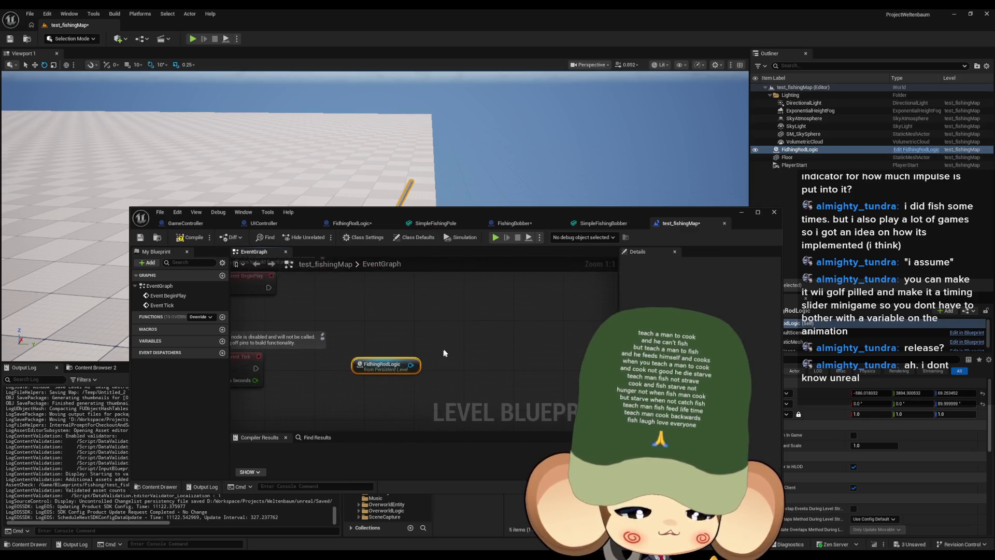
{"action": "right_click", "coordinate": [457, 337]}
{"action": "type", "text": "pla"}
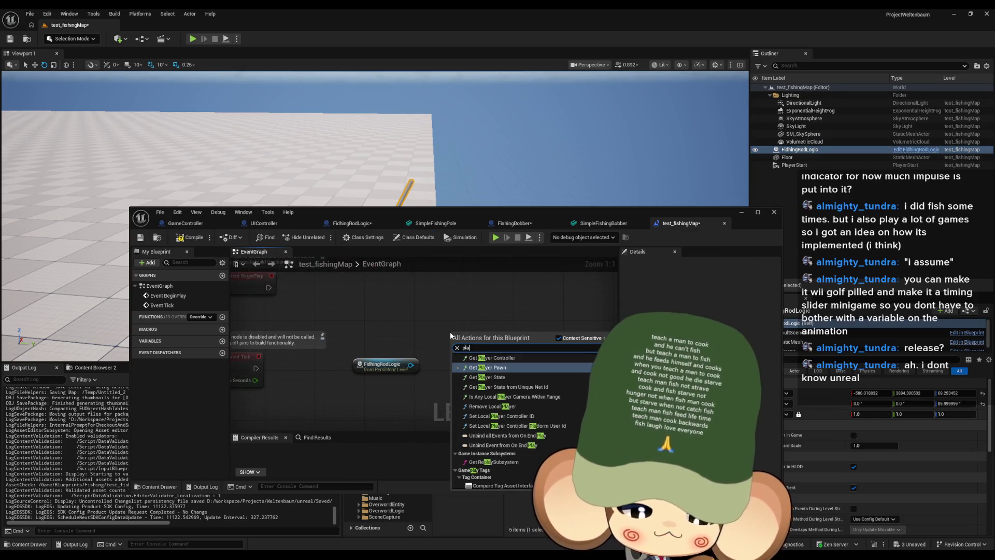
{"action": "type", "text": "yer cont ge"}
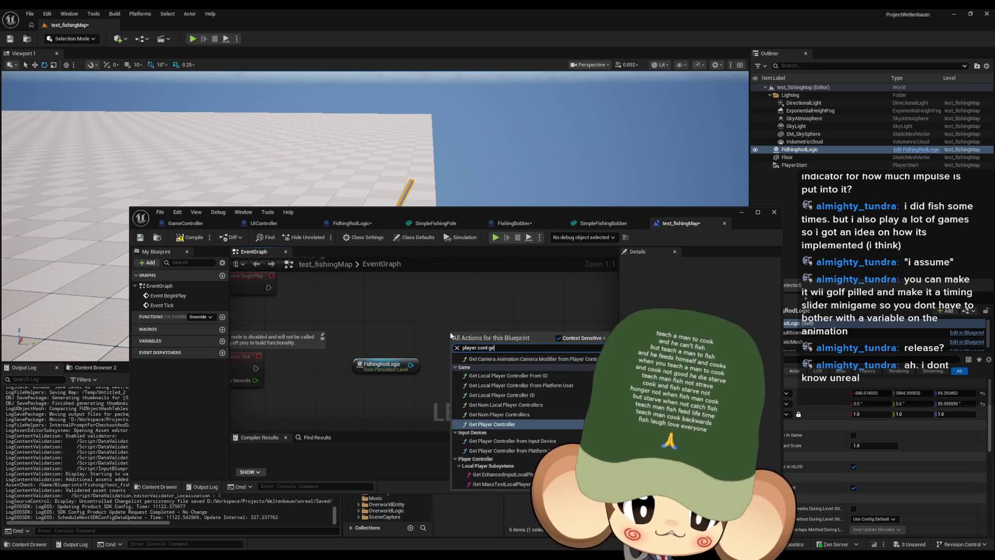
{"action": "key", "text": "Return"}
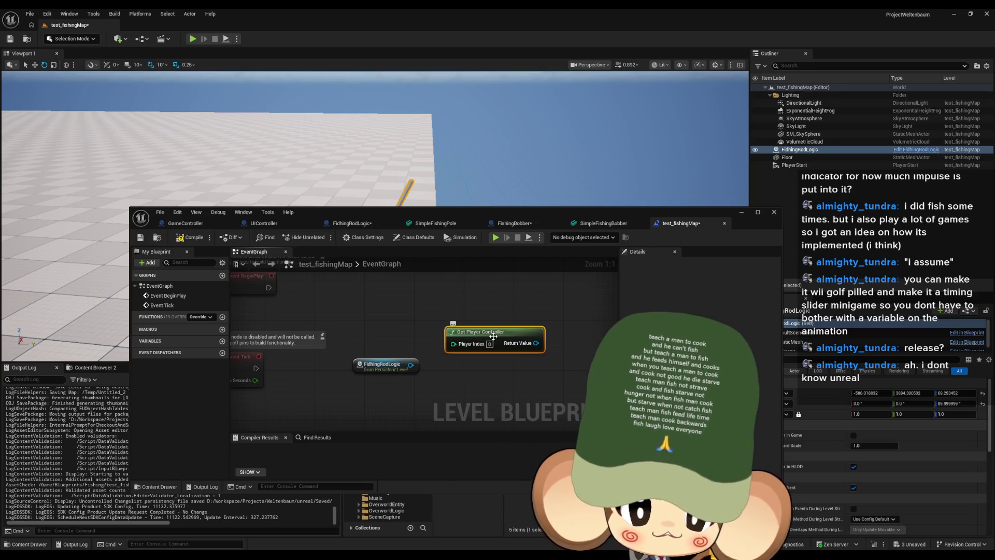
{"action": "left_click_drag", "start_coordinate": [451, 336], "coordinate": [326, 273]}
{"action": "mouse_move", "coordinate": [421, 336]}
{"action": "left_mouse_down"}
{"action": "mouse_move", "coordinate": [431, 361]}
{"action": "mouse_move", "coordinate": [447, 262]}
{"action": "left_mouse_up"}
Add a Space Bar input event whose Pressed output runs Print String
{"action": "right_click", "coordinate": [395, 347]}
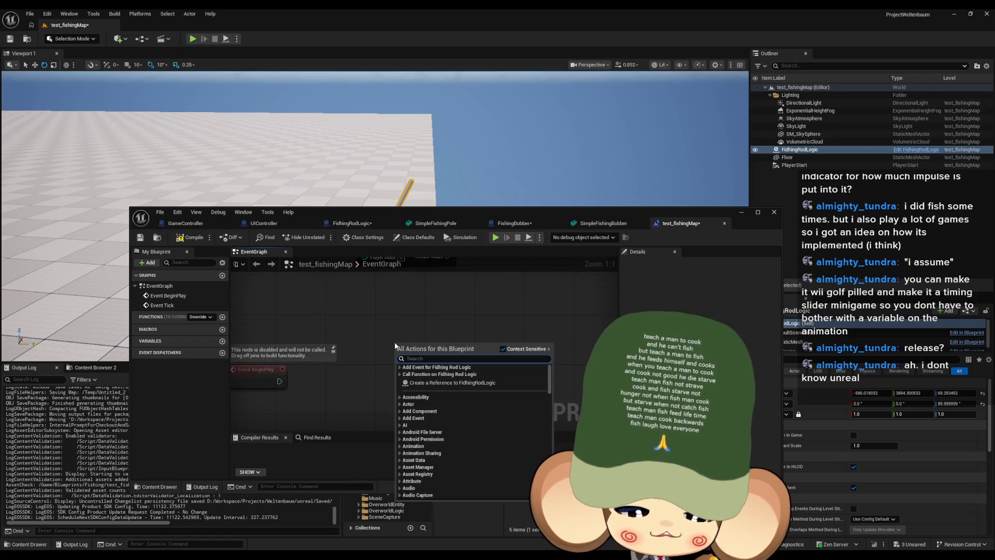
{"action": "type", "text": "input space"}
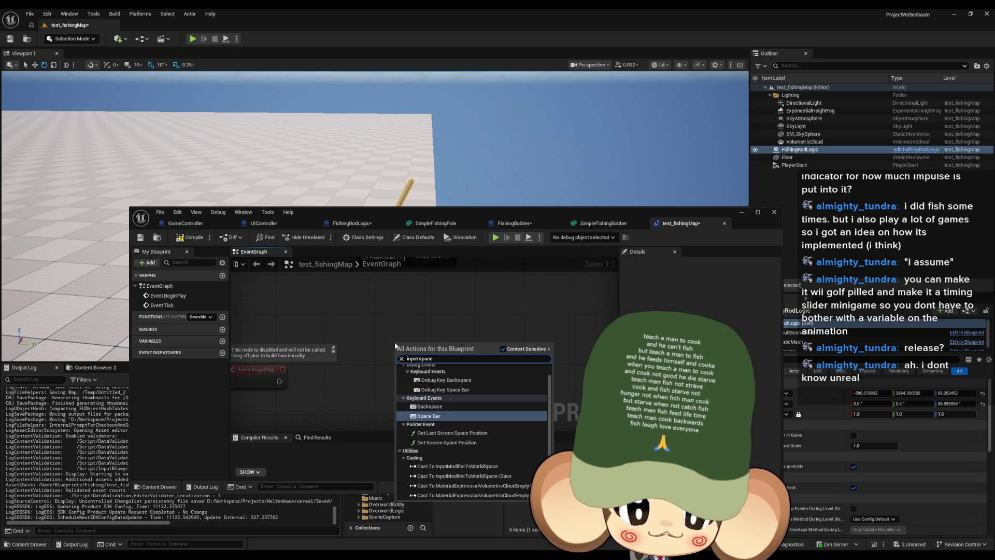
{"action": "key", "text": "Return"}
{"action": "left_click_drag", "start_coordinate": [434, 356], "coordinate": [507, 357]}
{"action": "type", "text": "print"}
{"action": "key", "text": "Return"}
{"action": "left_click_drag", "start_coordinate": [618, 213], "coordinate": [635, 365]}
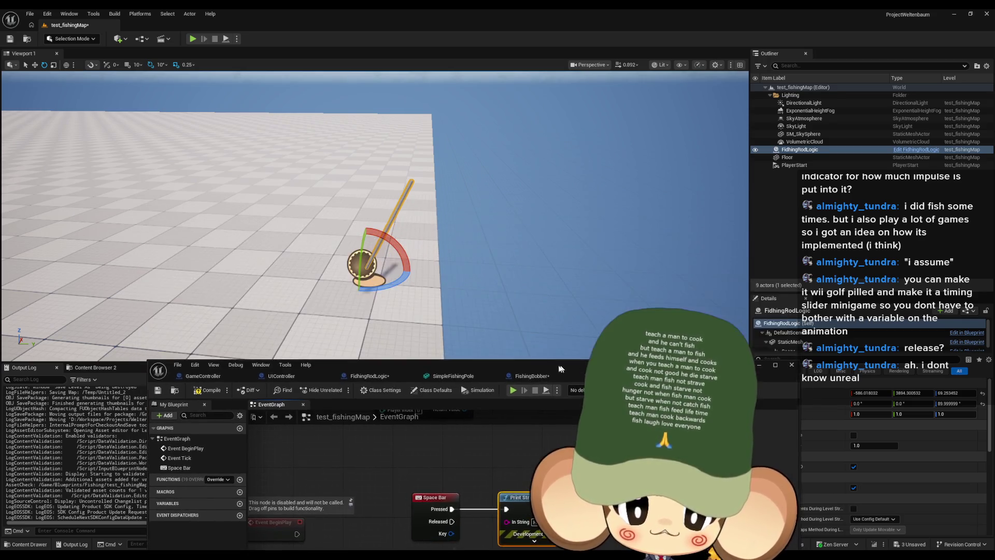
Play the level, press Space Bar to print Hello, then stop playing
{"action": "key", "text": "alt+p"}
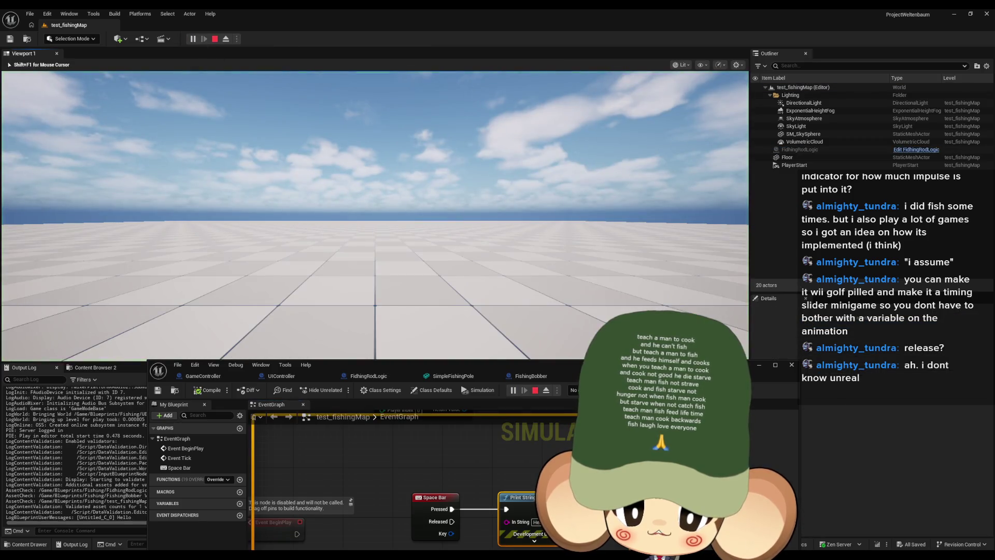
{"action": "key", "text": "space"}
{"action": "key", "text": "space"}
{"action": "key", "text": "Page_Up"}
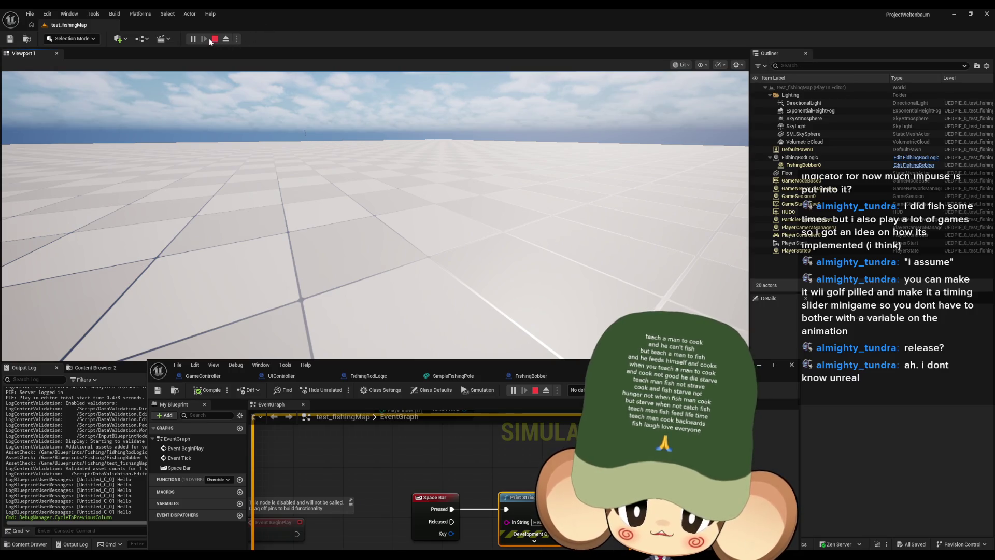
{"action": "key", "text": "Escape"}
{"action": "left_click_drag", "start_coordinate": [484, 362], "coordinate": [453, 245]}
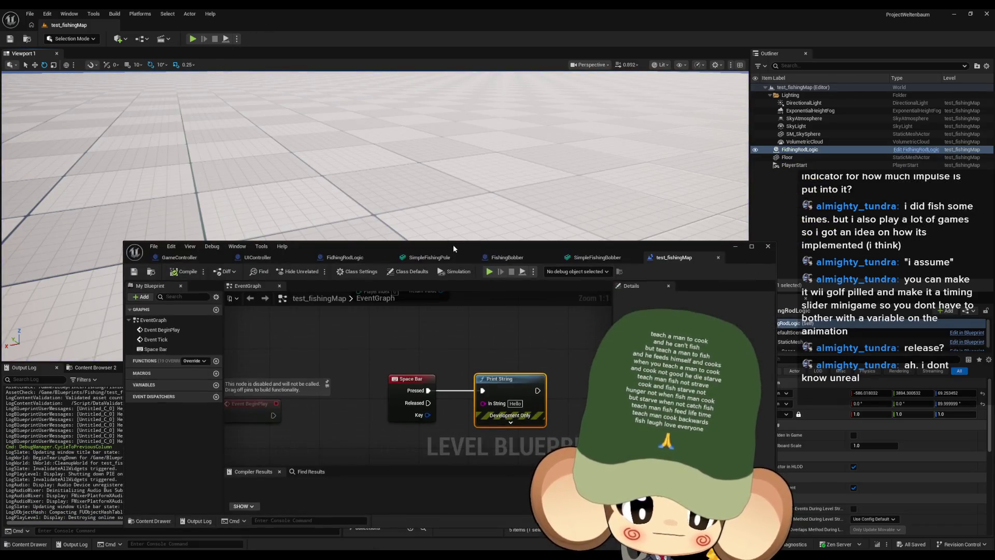
Replace Print String with a Shoot Bobber call on FidhingRodLogic
{"action": "double_click", "coordinate": [453, 244]}
{"action": "key", "text": "Delete"}
{"action": "mouse_move", "coordinate": [350, 319]}
{"action": "left_mouse_down"}
{"action": "mouse_move", "coordinate": [418, 329]}
{"action": "mouse_move", "coordinate": [405, 289]}
{"action": "left_mouse_up"}
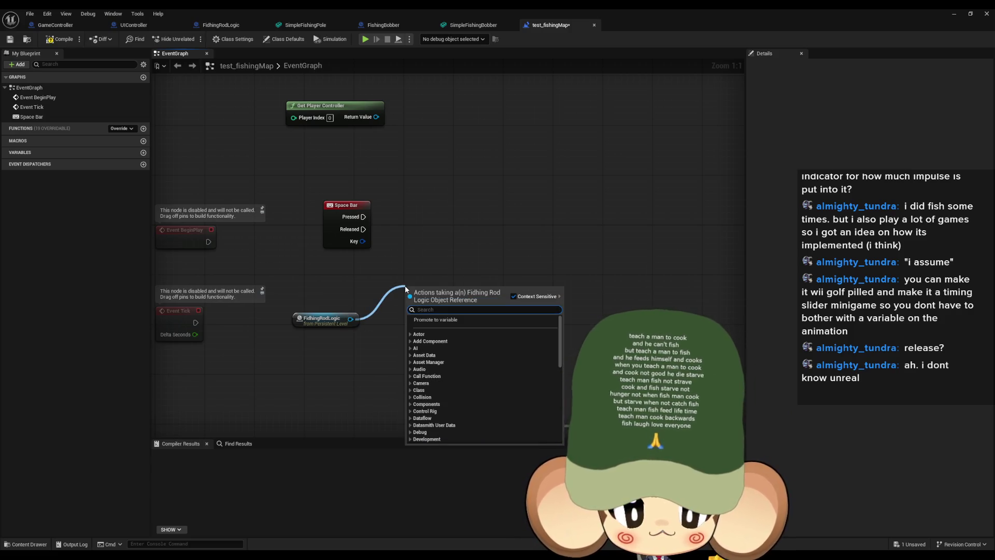
{"action": "type", "text": "sh"}
{"action": "key", "text": "Return"}
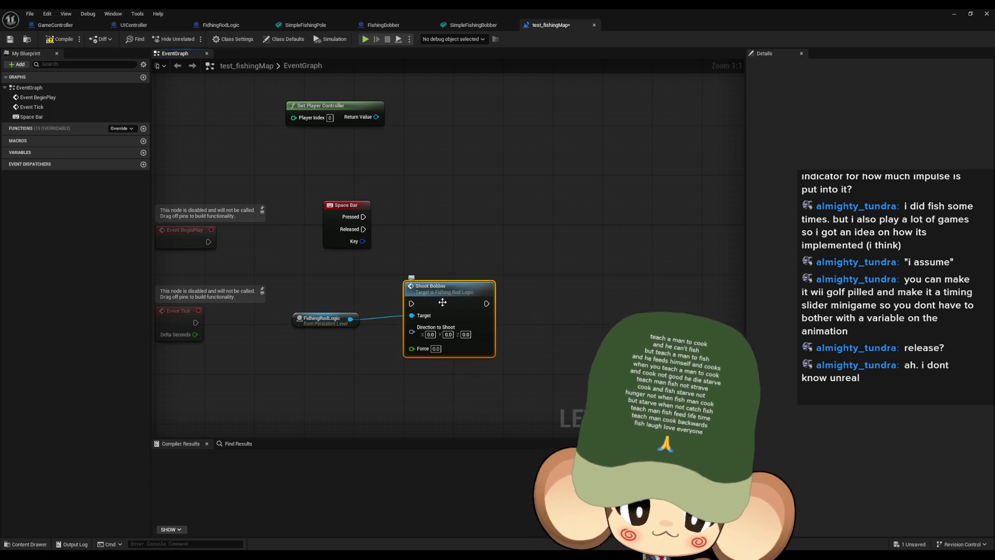
{"action": "left_click_drag", "start_coordinate": [445, 293], "coordinate": [499, 241]}
Set Shoot Bobber's Direction to Shoot to 45, 0, 0 and its Force to 10
{"action": "left_click", "coordinate": [515, 279]}
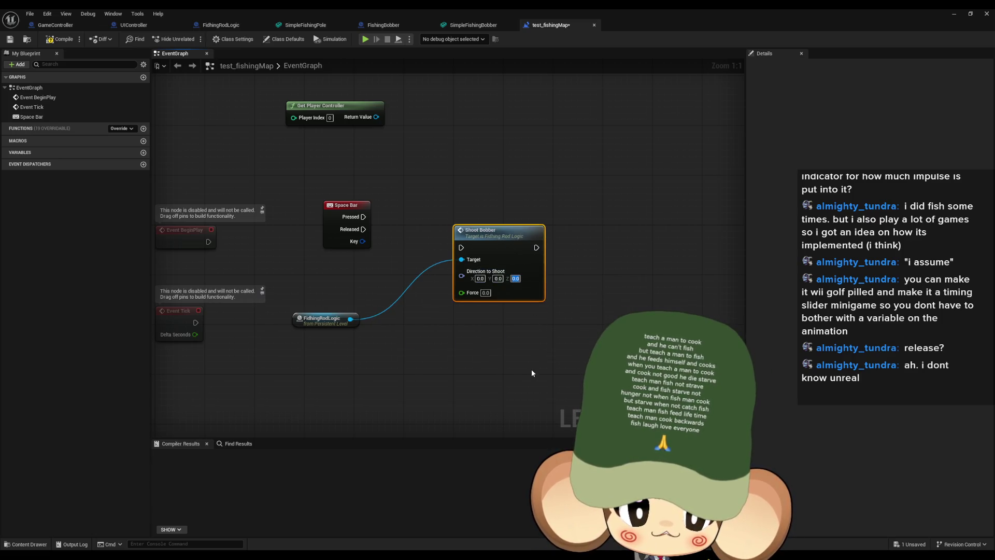
{"action": "type", "text": "10"}
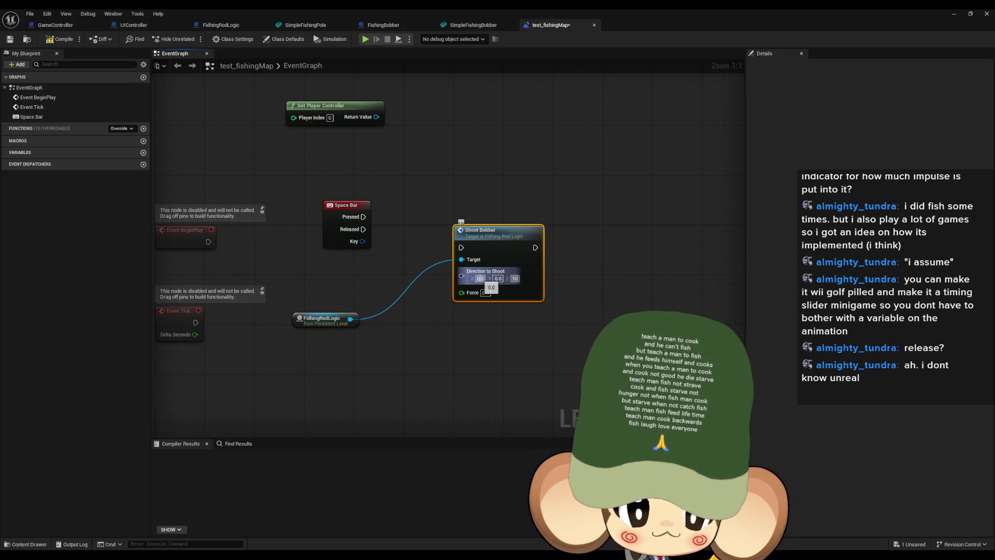
{"action": "double_click", "coordinate": [434, 8]}
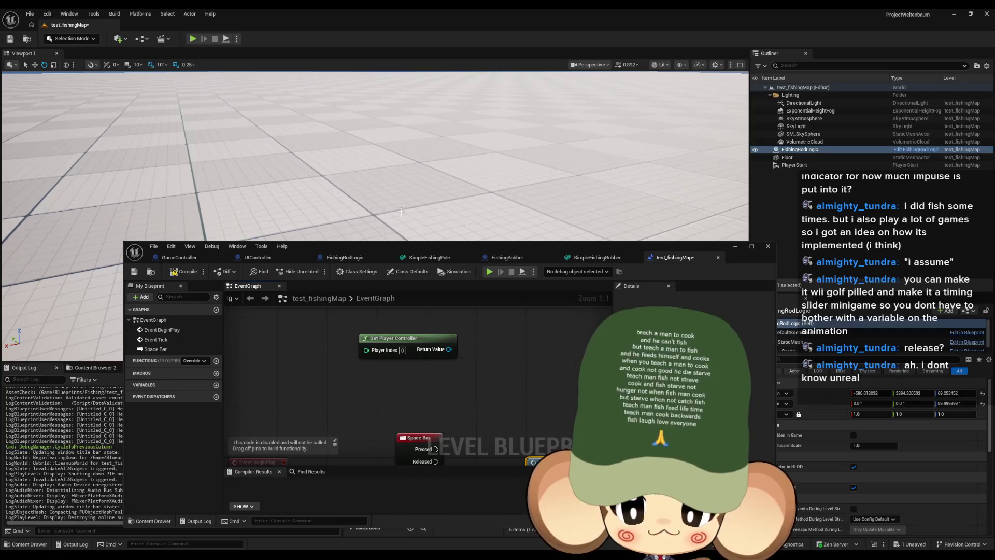
{"action": "double_click", "coordinate": [407, 252]}
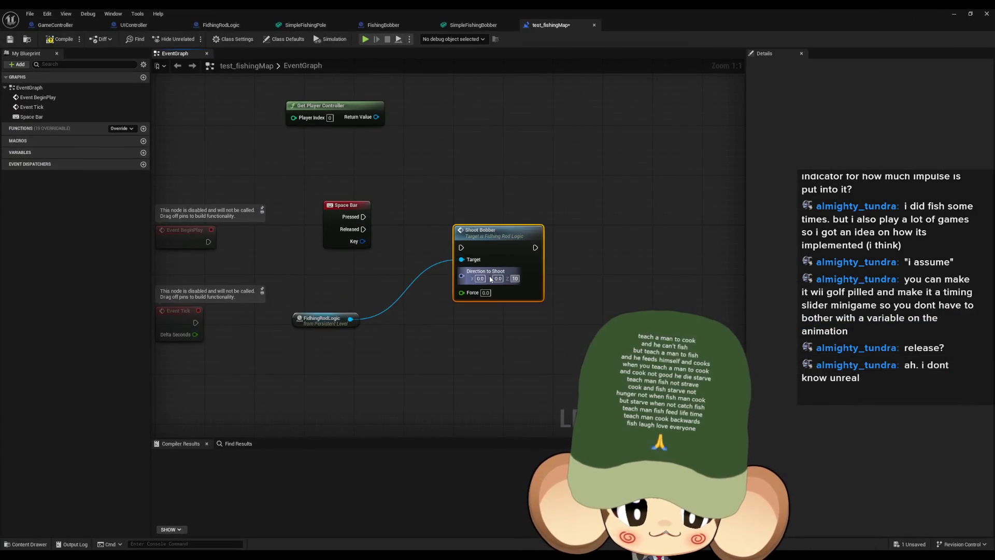
{"action": "type", "text": "-10"}
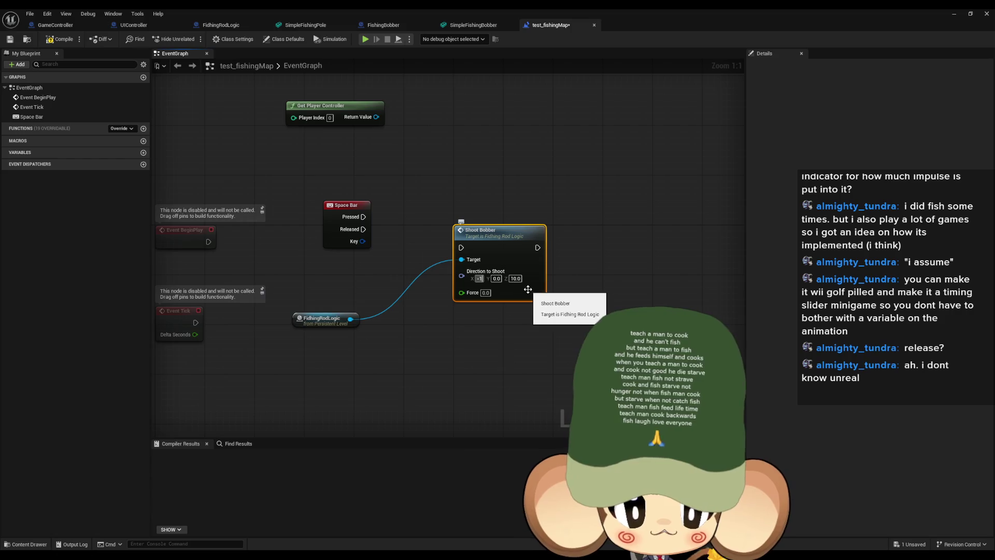
{"action": "left_click", "coordinate": [486, 292]}
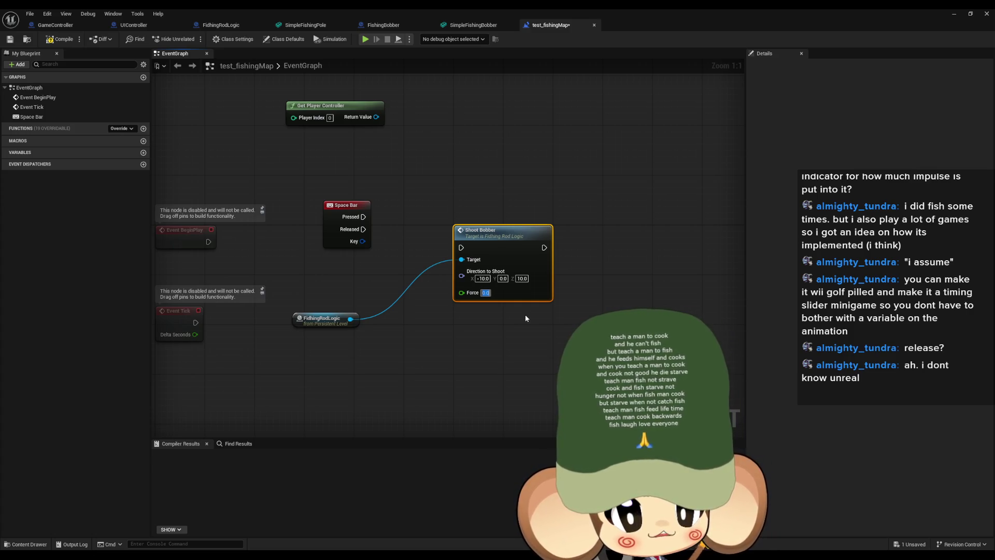
{"action": "left_click", "coordinate": [482, 278]}
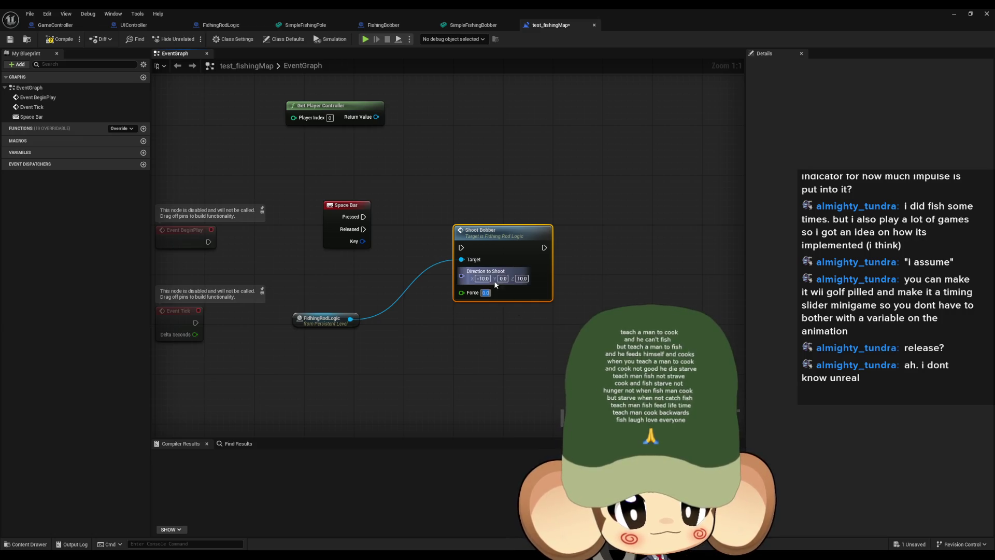
{"action": "type", "text": "0"}
{"action": "key", "text": "Tab"}
{"action": "key", "text": "Tab"}
{"action": "type", "text": "45"}
{"action": "key", "text": "Return"}
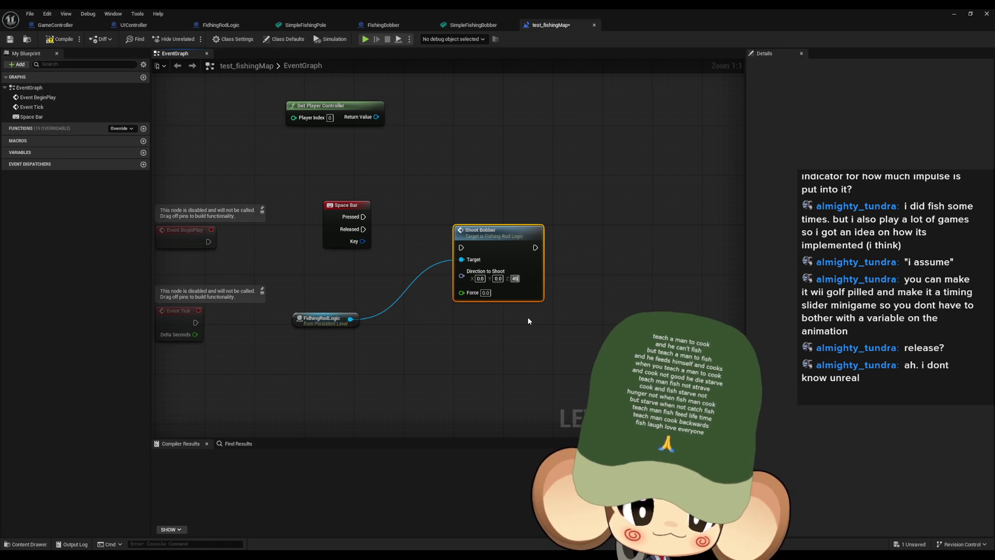
{"action": "key", "text": "ctrl+z"}
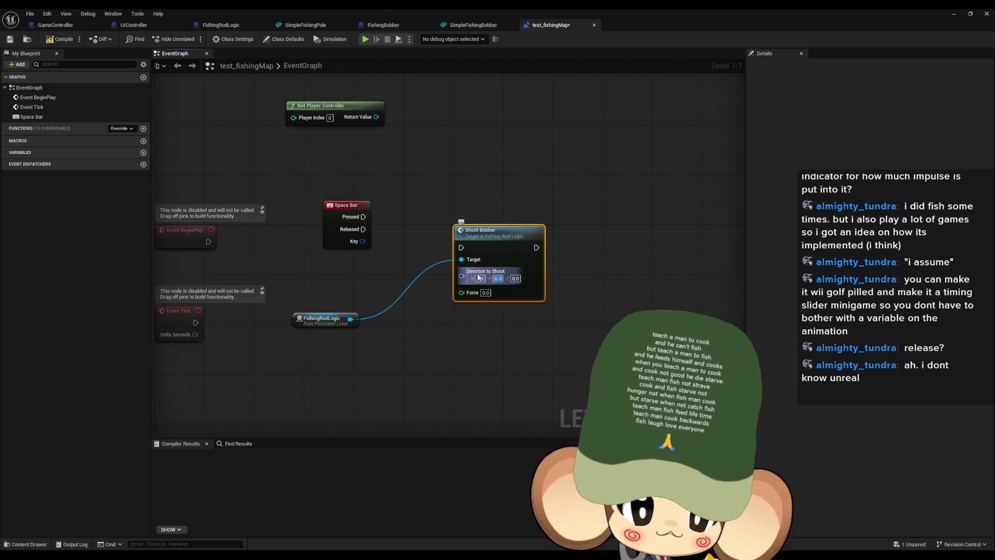
{"action": "type", "text": "45"}
{"action": "left_click", "coordinate": [579, 349]}
{"action": "key", "text": "Tab"}
{"action": "type", "text": "10"}
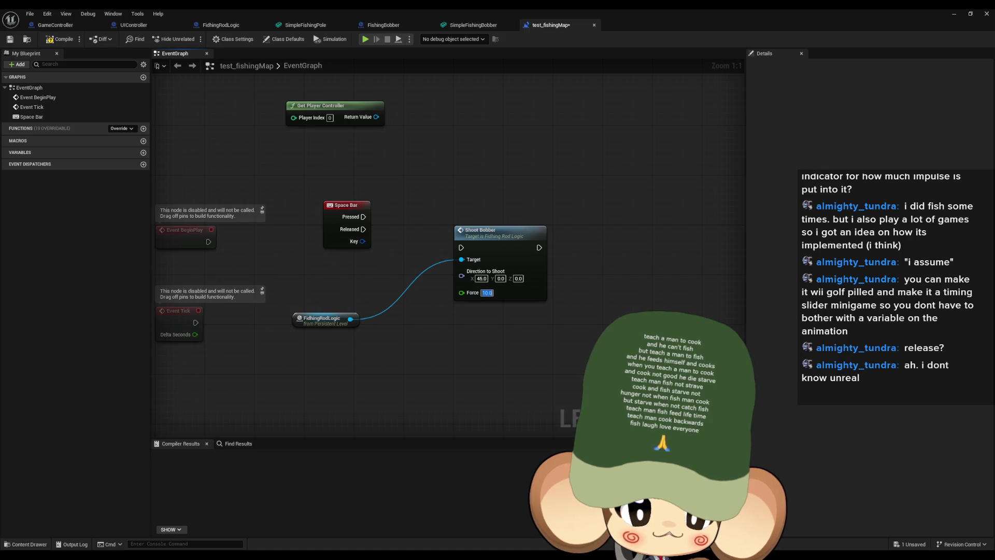
Wire Space Bar Pressed into Shoot Bobber
{"action": "left_click_drag", "start_coordinate": [465, 247], "coordinate": [363, 216]}
{"action": "left_click_drag", "start_coordinate": [481, 230], "coordinate": [437, 199]}
{"action": "left_click", "coordinate": [495, 303]}
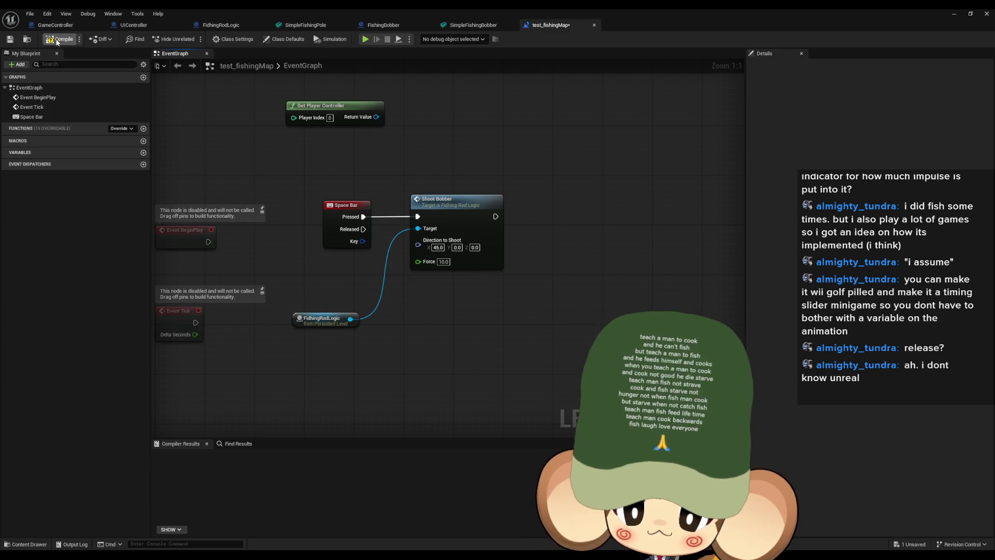
Compile the level blueprint, play test_fishingMap, then bring up the Shoot Bobber node's options
{"action": "left_click", "coordinate": [955, 14]}
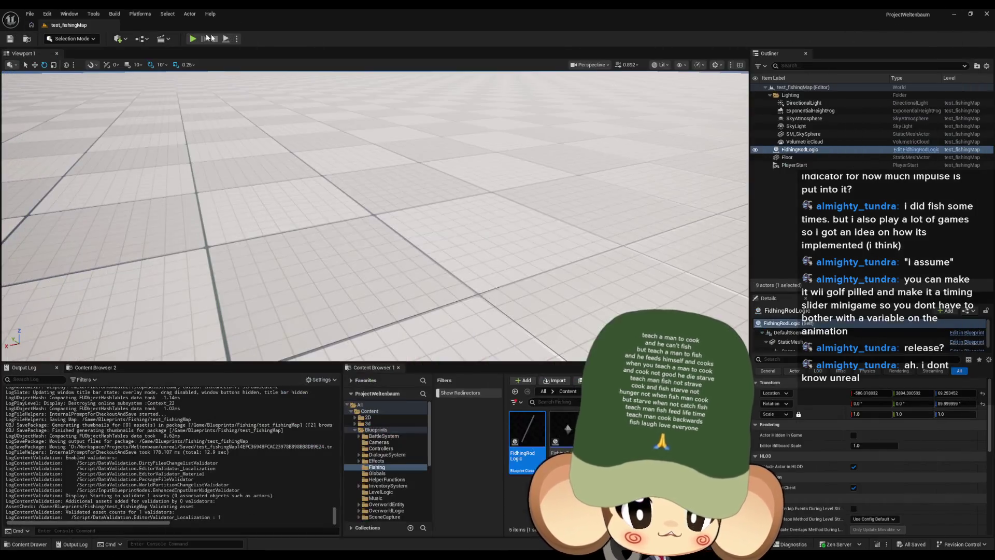
{"action": "left_click", "coordinate": [196, 40]}
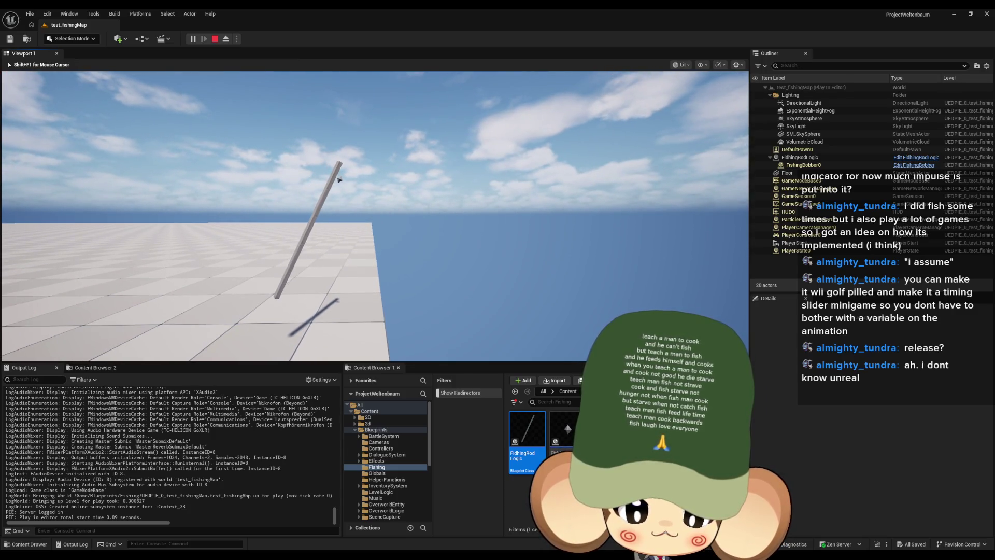
{"action": "key", "text": "Left"}
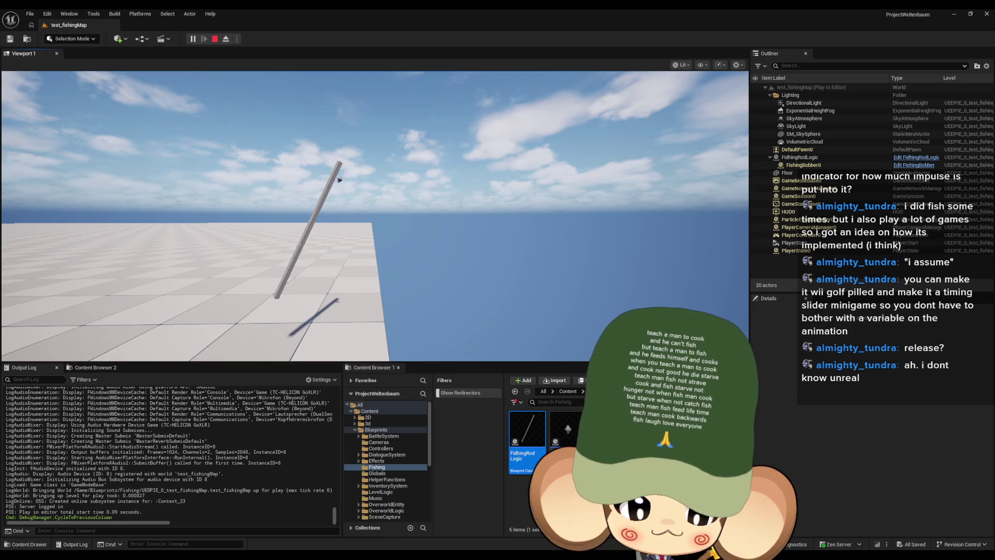
{"action": "key", "text": "alt+Tab"}
{"action": "right_click", "coordinate": [450, 222]}
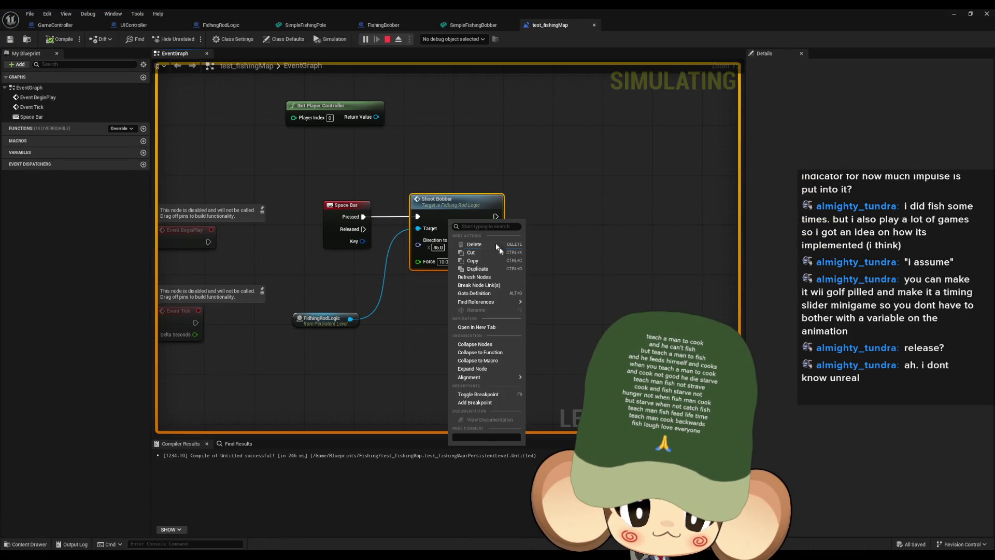
Add a breakpoint on Shoot Bobber and trigger it by casting with Space in-game
{"action": "left_click", "coordinate": [475, 402]}
{"action": "key", "text": "alt+Tab"}
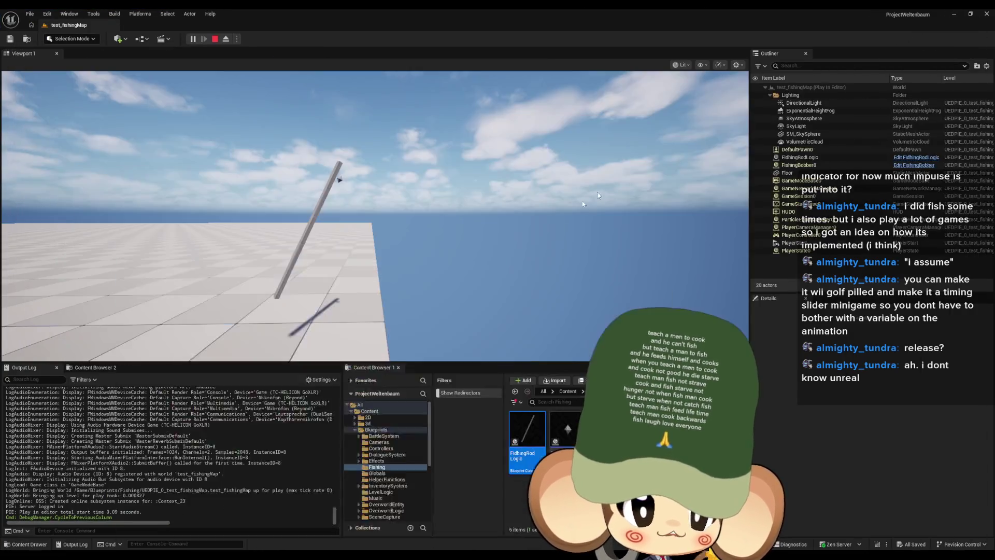
{"action": "key", "text": "space"}
Step through ShootBobber into FlyToDirection until Impulse Force and Fly Active are set
{"action": "mouse_move", "coordinate": [417, 246]}
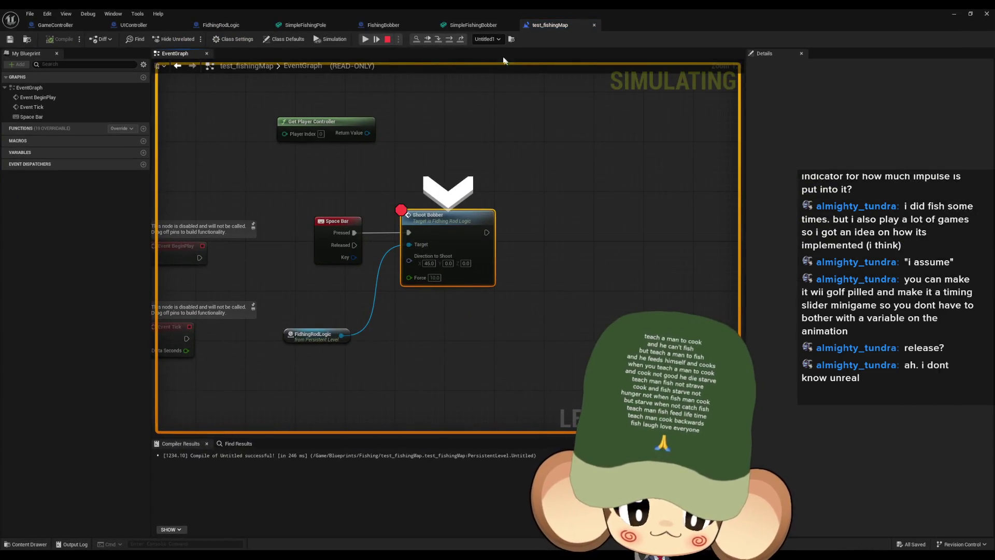
{"action": "left_click", "coordinate": [438, 40]}
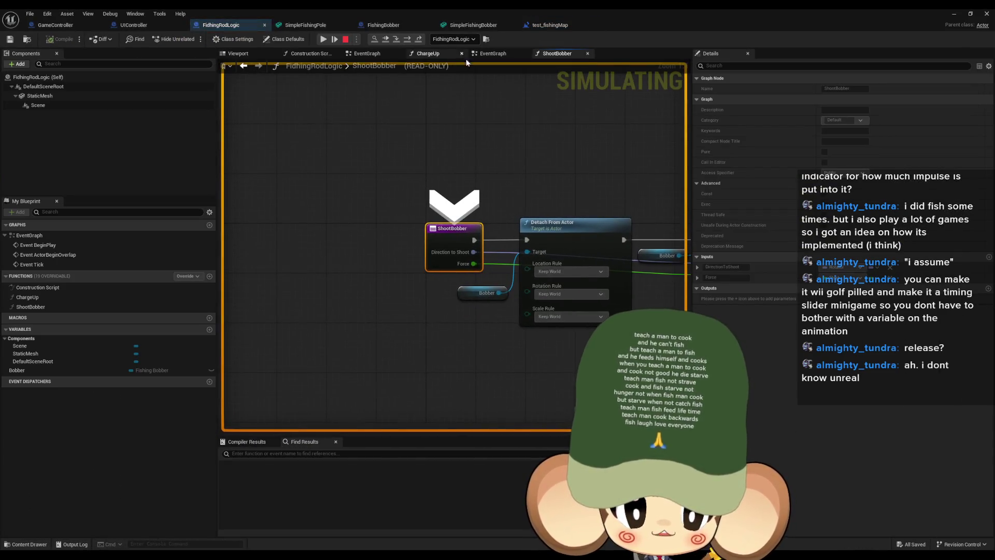
{"action": "left_click", "coordinate": [407, 40]}
{"action": "left_click", "coordinate": [407, 40]}
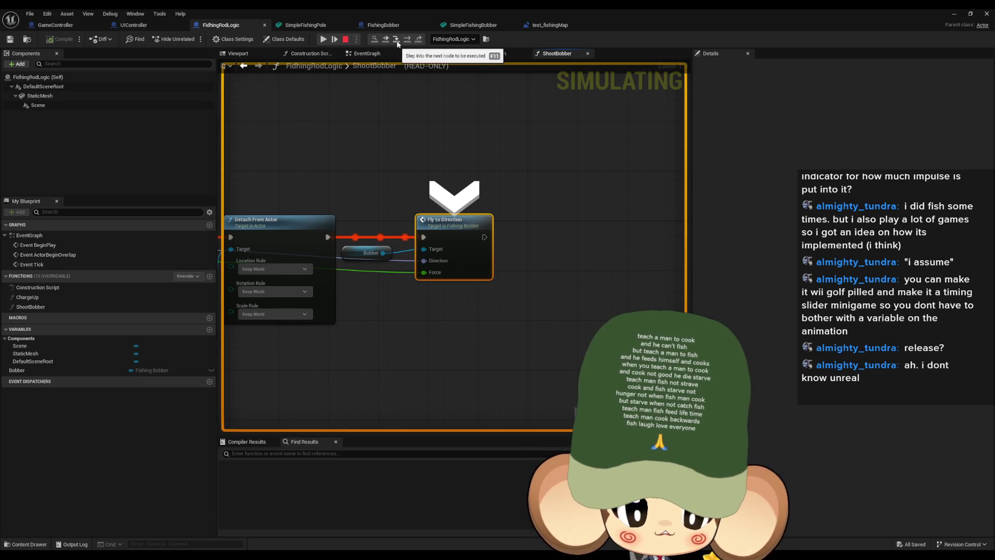
{"action": "left_click", "coordinate": [398, 44]}
{"action": "left_click", "coordinate": [402, 43]}
{"action": "left_click", "coordinate": [404, 44]}
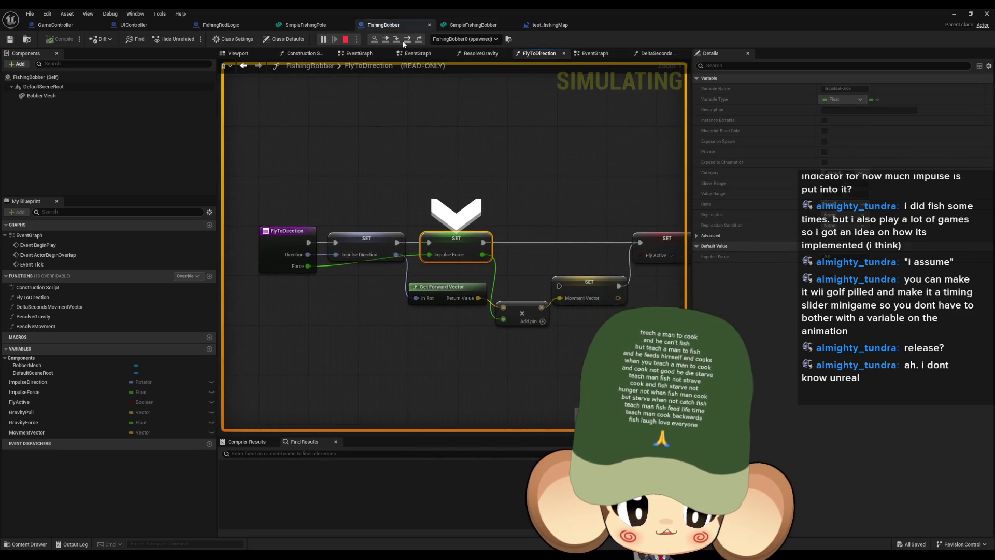
{"action": "left_click", "coordinate": [403, 44]}
Resume play, debug the FishingBobber0 instance's EventGraph, and return to the running level
{"action": "left_click", "coordinate": [43, 238]}
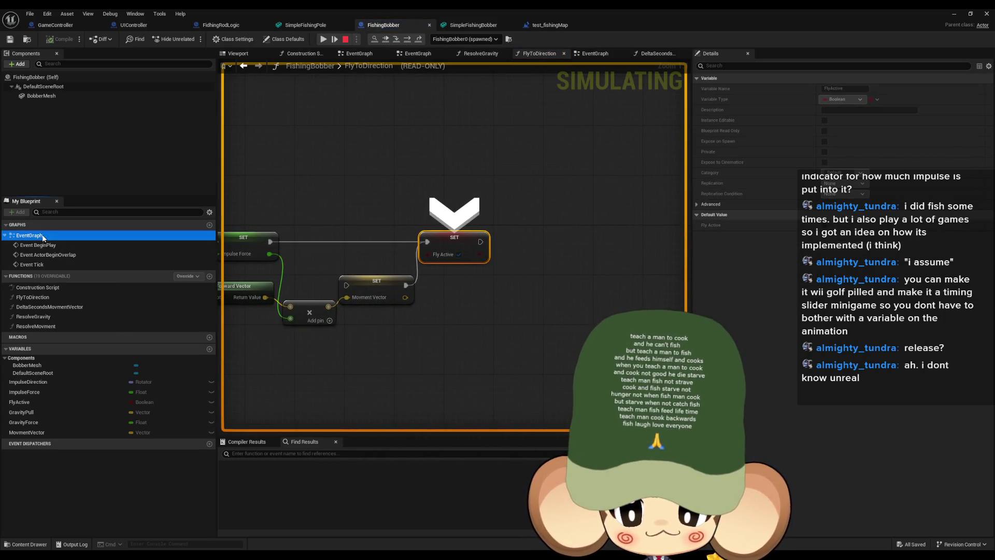
{"action": "double_click", "coordinate": [44, 238]}
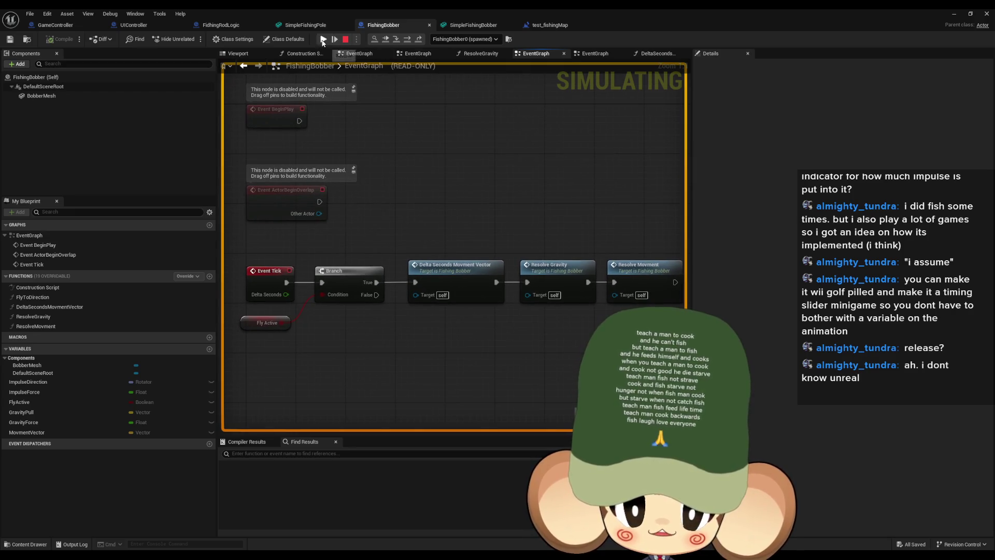
{"action": "left_click", "coordinate": [323, 39]}
{"action": "left_click", "coordinate": [445, 39]}
{"action": "left_click", "coordinate": [446, 54]}
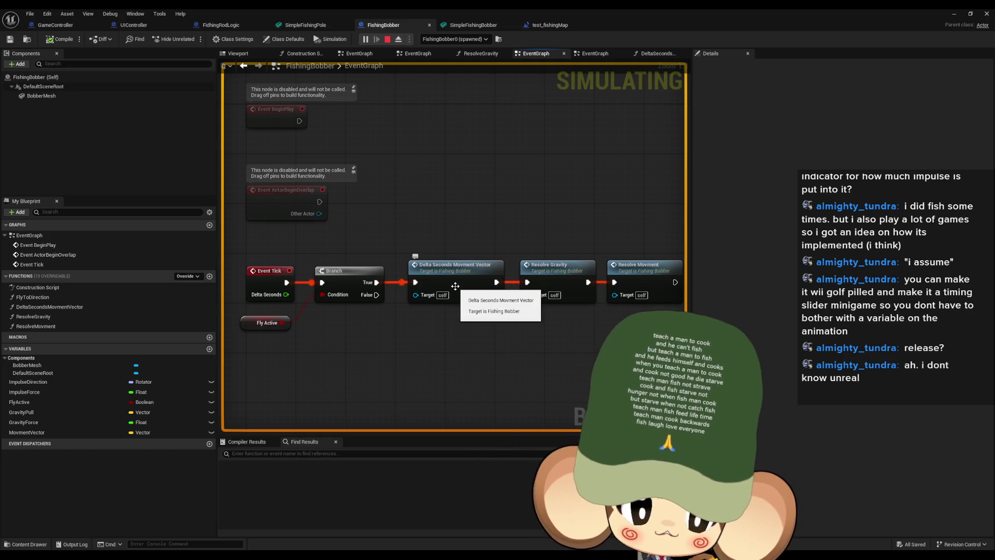
{"action": "left_click", "coordinate": [41, 96]}
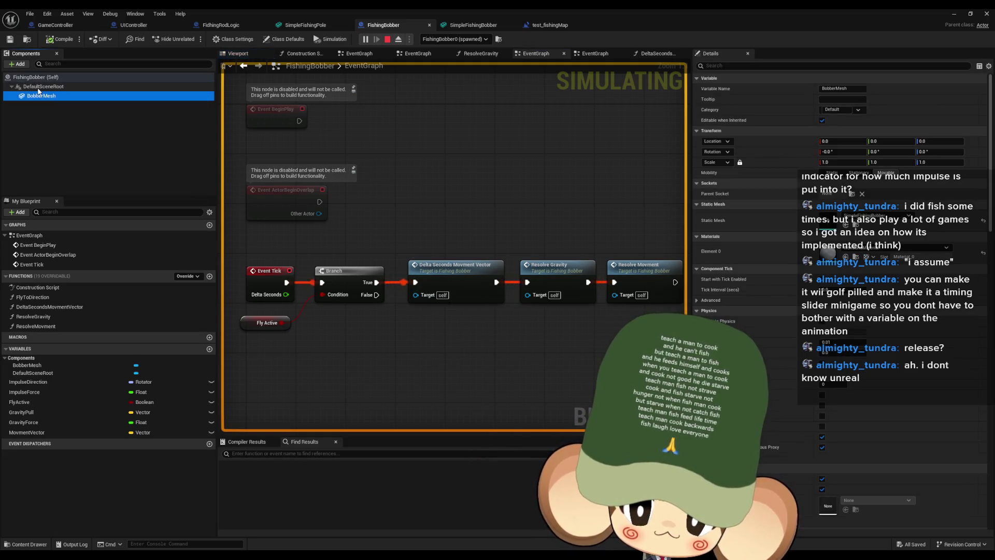
{"action": "left_click", "coordinate": [955, 16]}
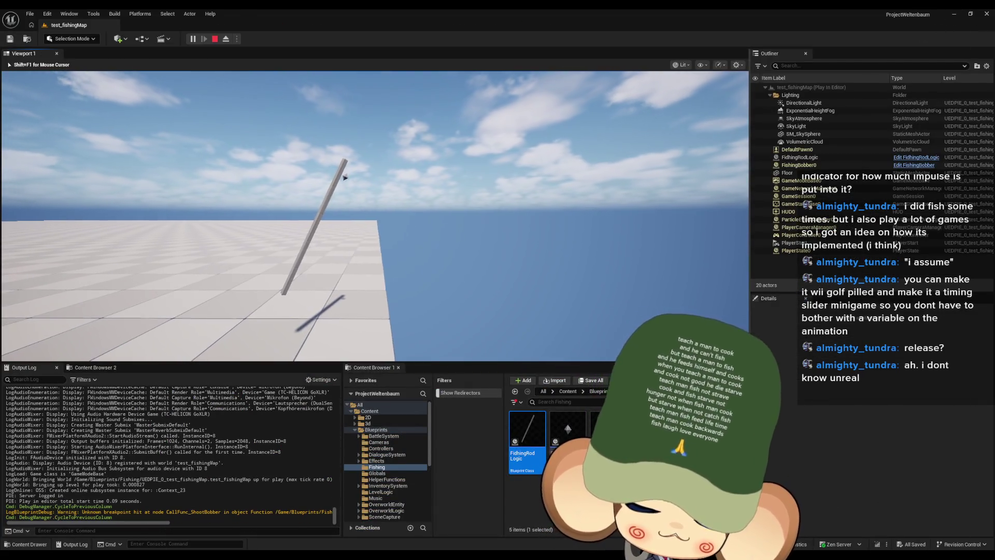
Eject, select the spawned FishingBobber0, and inspect its DeltaSecondsMovmentVector graph values
{"action": "left_click", "coordinate": [226, 39]}
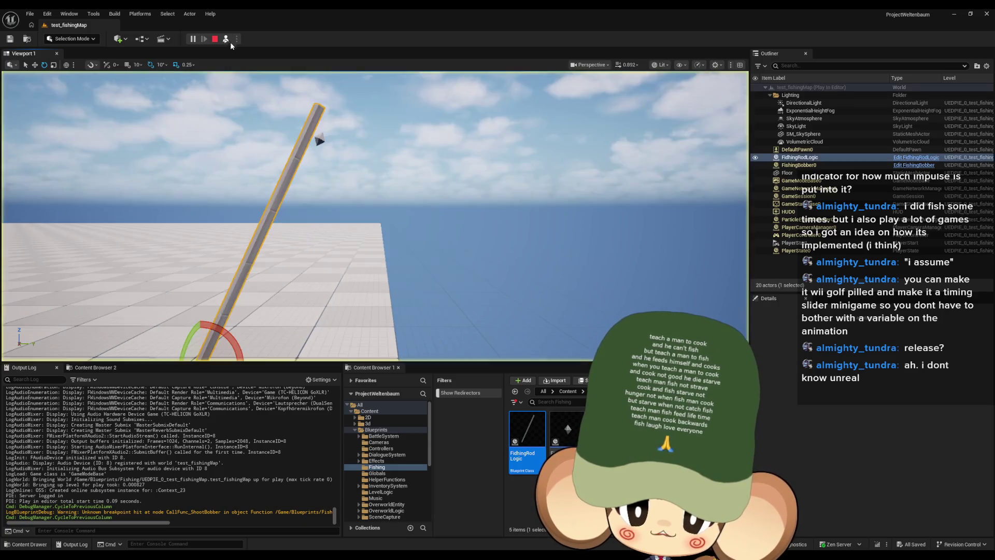
{"action": "left_click", "coordinate": [320, 140]}
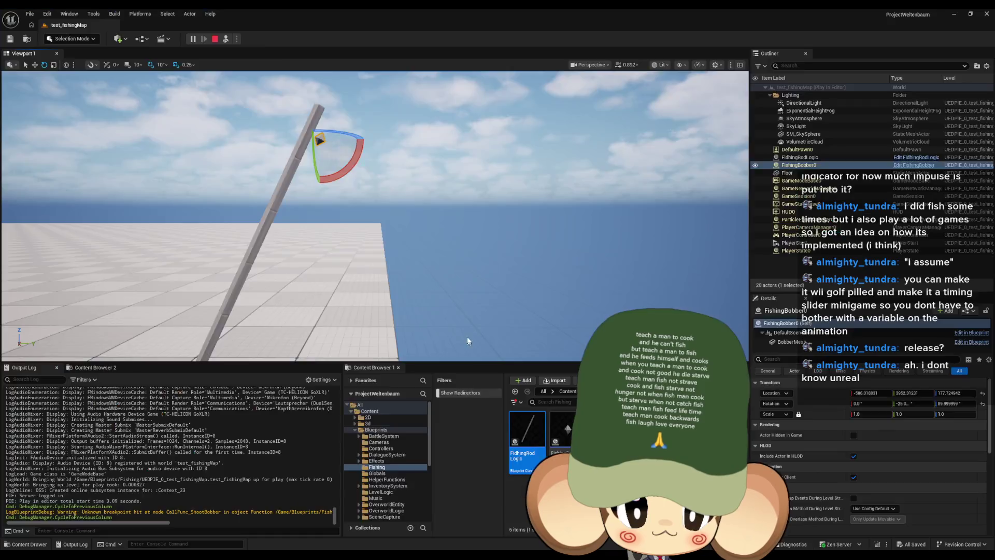
{"action": "left_click", "coordinate": [469, 530]}
{"action": "left_click", "coordinate": [440, 280]}
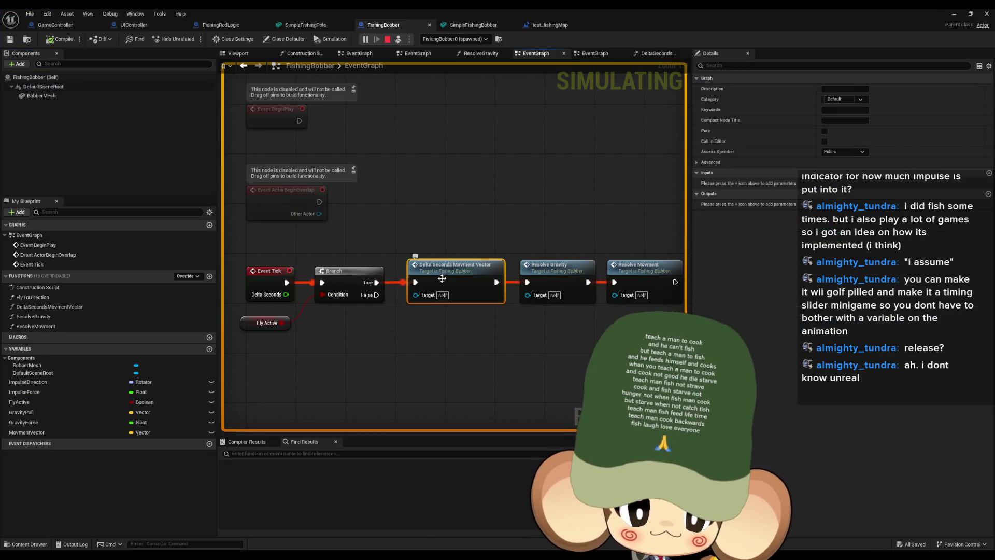
{"action": "double_click", "coordinate": [441, 278]}
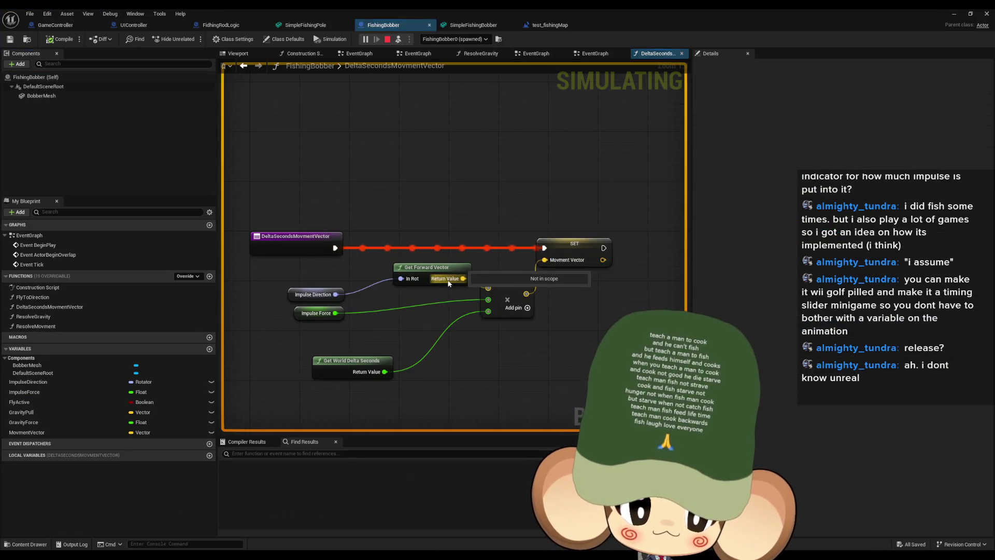
{"action": "mouse_move", "coordinate": [313, 297]}
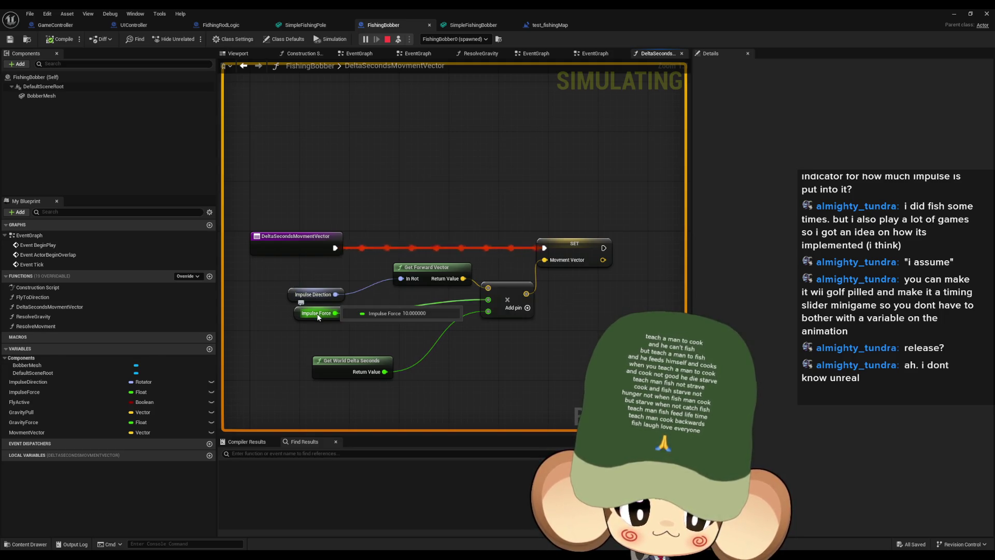
{"action": "mouse_move", "coordinate": [358, 374]}
{"action": "mouse_move", "coordinate": [566, 263]}
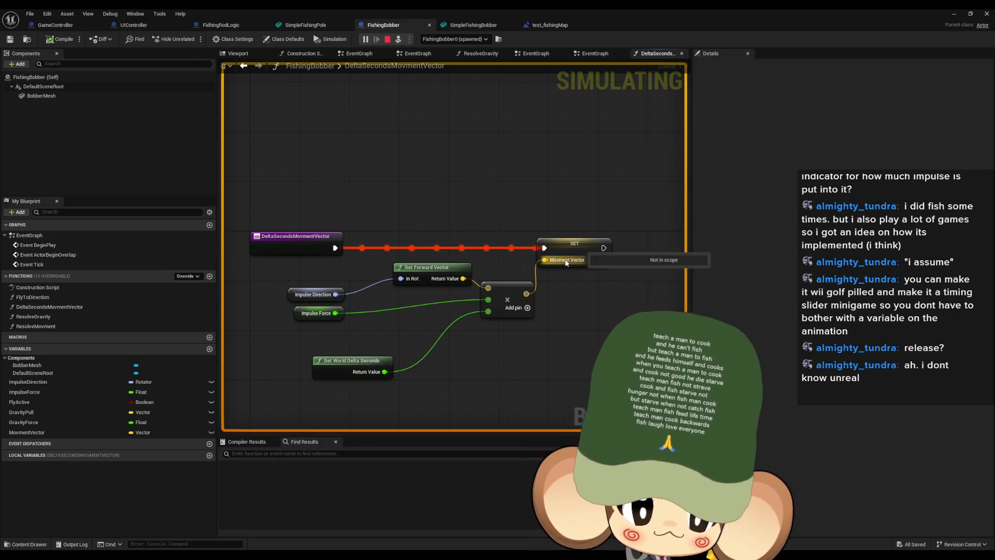
Open ResolveGravity and check Gravity Pull and Gravity Force, both reading zero
{"action": "left_click", "coordinate": [57, 307]}
{"action": "double_click", "coordinate": [58, 317]}
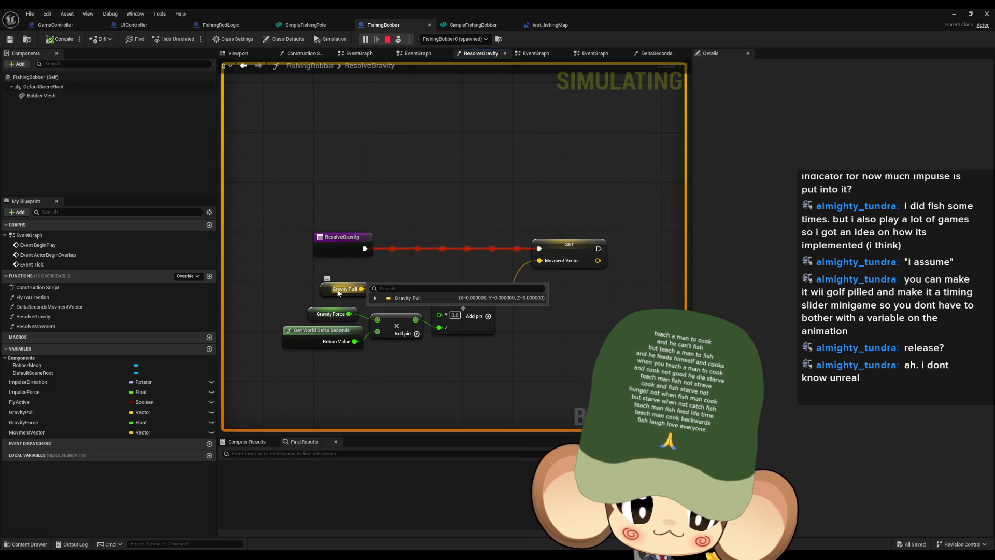
{"action": "left_click", "coordinate": [337, 292]}
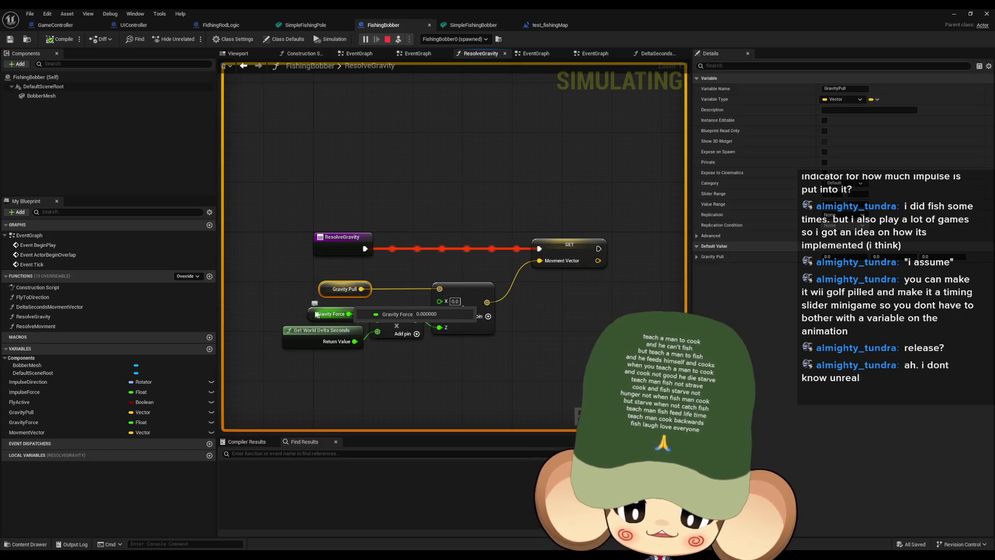
{"action": "left_click", "coordinate": [334, 317]}
{"action": "left_click", "coordinate": [343, 290]}
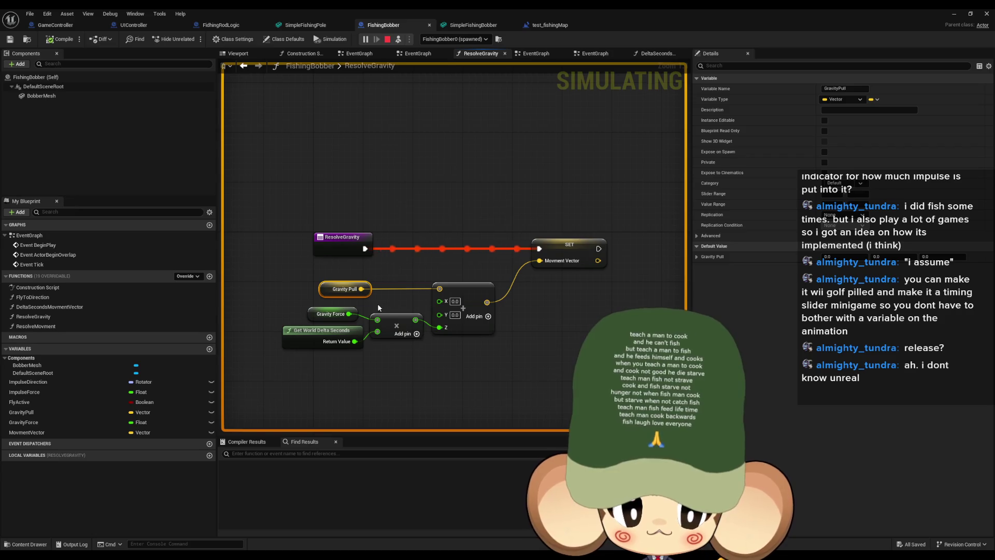
{"action": "mouse_move", "coordinate": [445, 327]}
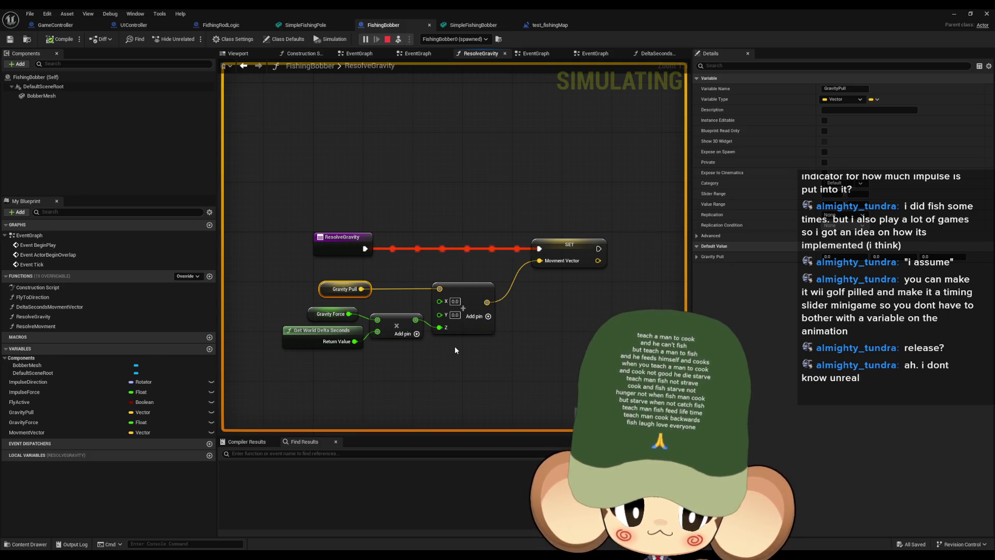
{"action": "mouse_move", "coordinate": [562, 265]}
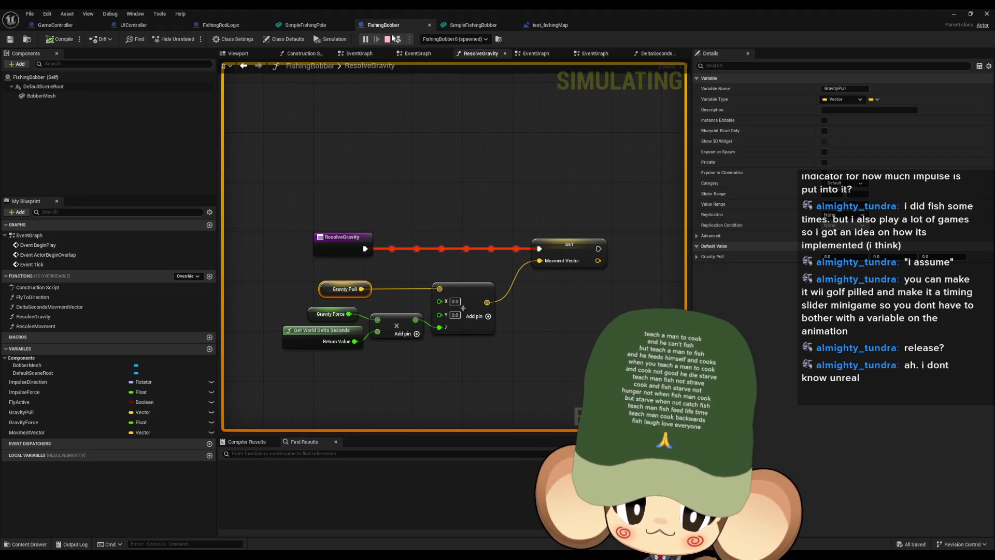
Stop simulating and feed MovmentVector plus gravity through a Vector add into SET Movment Vector
{"action": "left_click", "coordinate": [392, 39]}
{"action": "mouse_move", "coordinate": [103, 432]}
{"action": "left_mouse_down"}
{"action": "mouse_move", "coordinate": [103, 418]}
{"action": "mouse_move", "coordinate": [427, 257]}
{"action": "mouse_move", "coordinate": [531, 284]}
{"action": "mouse_move", "coordinate": [487, 302]}
{"action": "left_mouse_up"}
{"action": "left_click", "coordinate": [463, 275]}
{"action": "type", "text": "add"}
{"action": "key", "text": "Return"}
{"action": "mouse_move", "coordinate": [577, 289]}
{"action": "left_mouse_down"}
{"action": "mouse_move", "coordinate": [539, 260]}
{"action": "mouse_move", "coordinate": [529, 288]}
{"action": "left_mouse_up"}
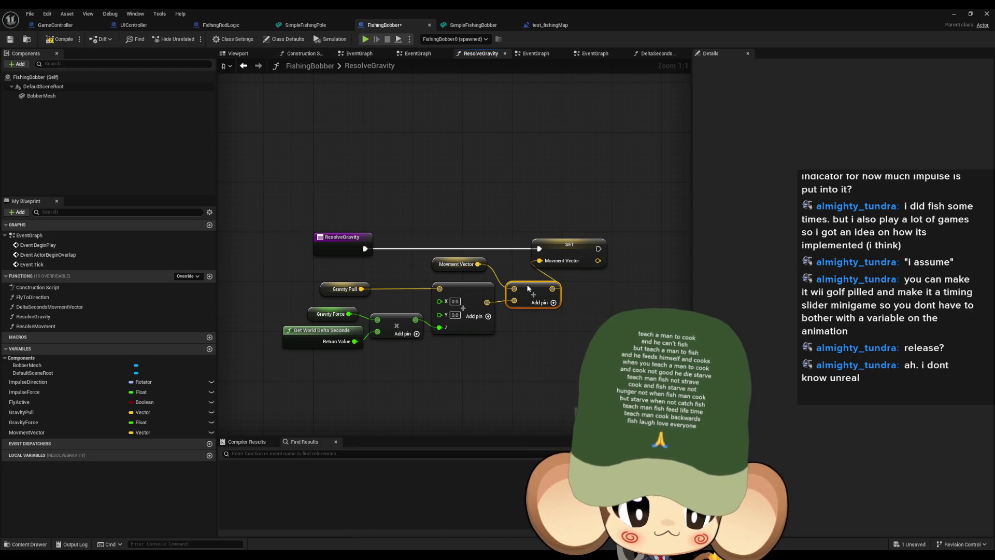
Close the blueprint, play and cast again, remove the Shoot Bobber breakpoint, and resume
{"action": "left_click", "coordinate": [987, 13]}
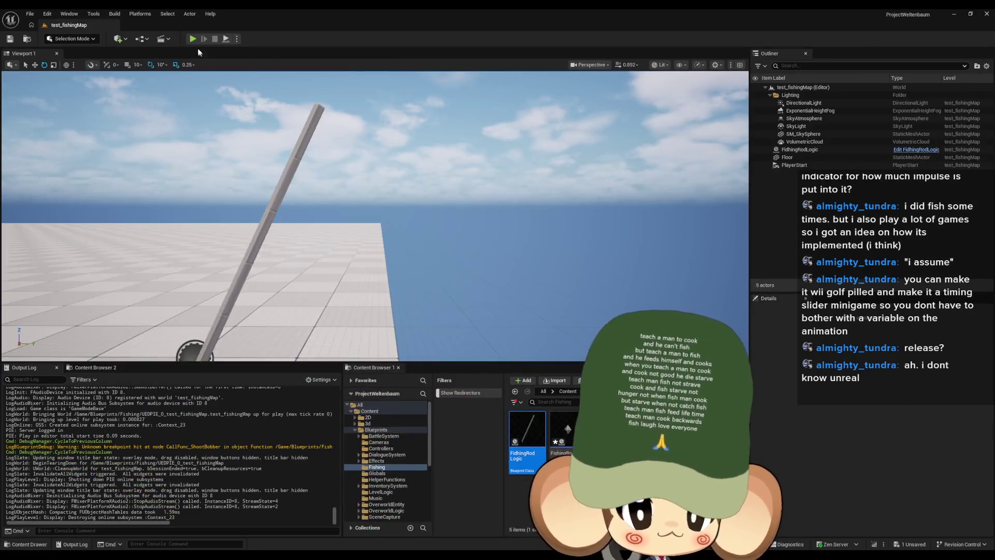
{"action": "left_click", "coordinate": [194, 39]}
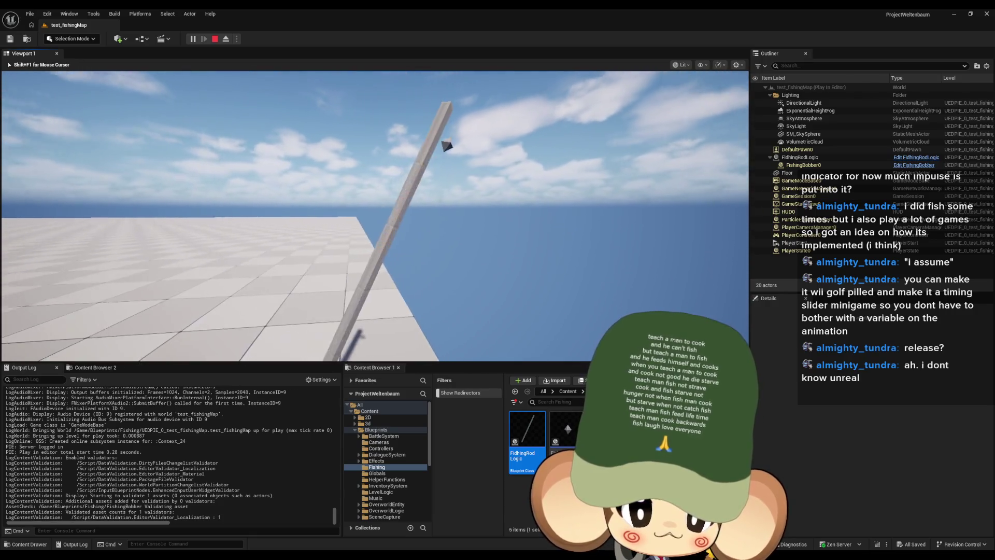
{"action": "key", "text": "space"}
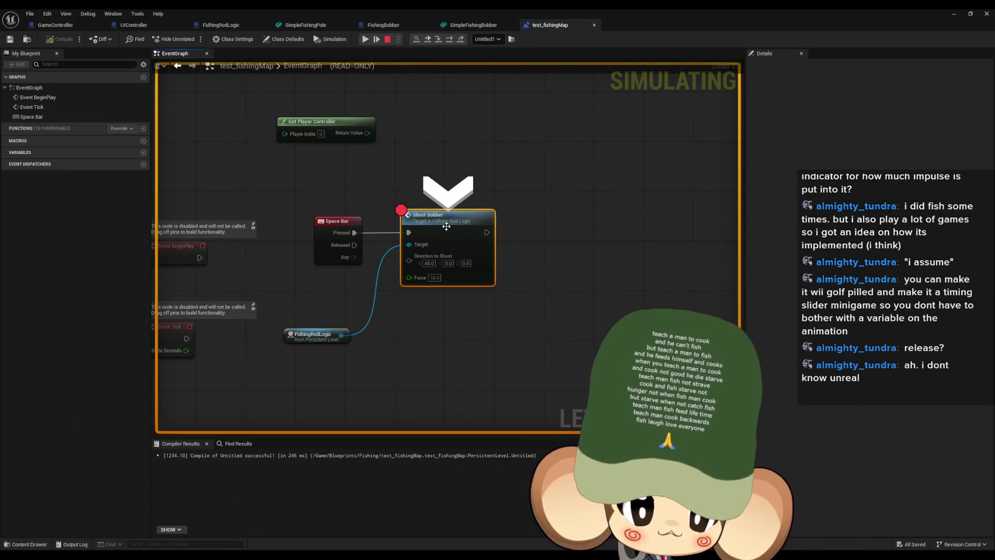
{"action": "right_click", "coordinate": [447, 227]}
{"action": "left_click", "coordinate": [472, 303]}
{"action": "key", "text": "F8"}
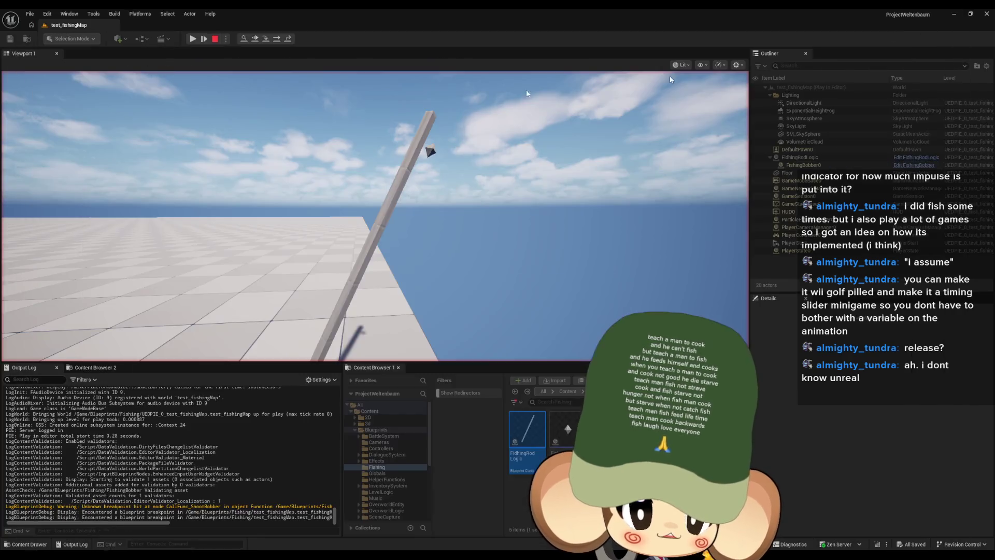
{"action": "left_click", "coordinate": [192, 38]}
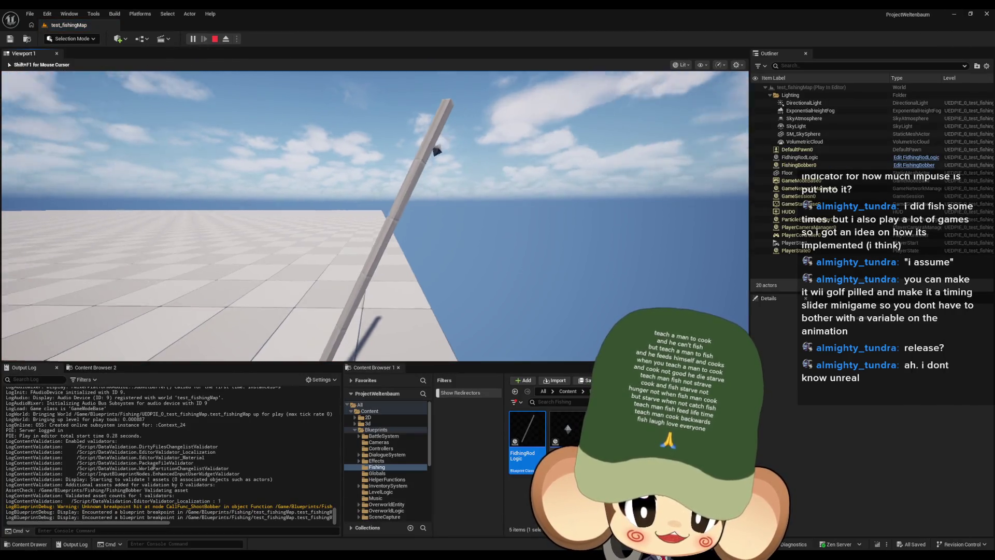
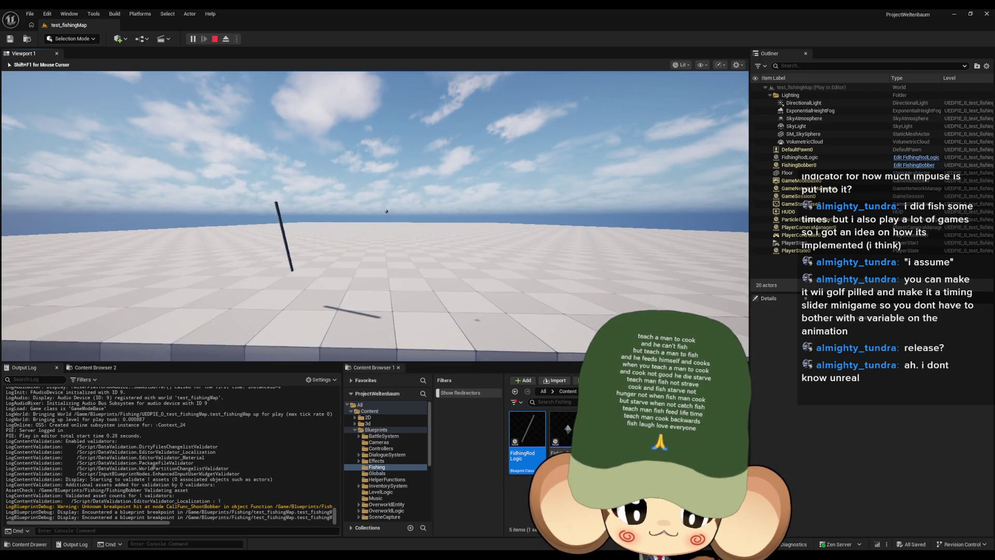
Eject from the fishing-map test play, select the sky and the spawned bobber, then jump to the level graph breakpoint
{"action": "key", "text": "Left"}
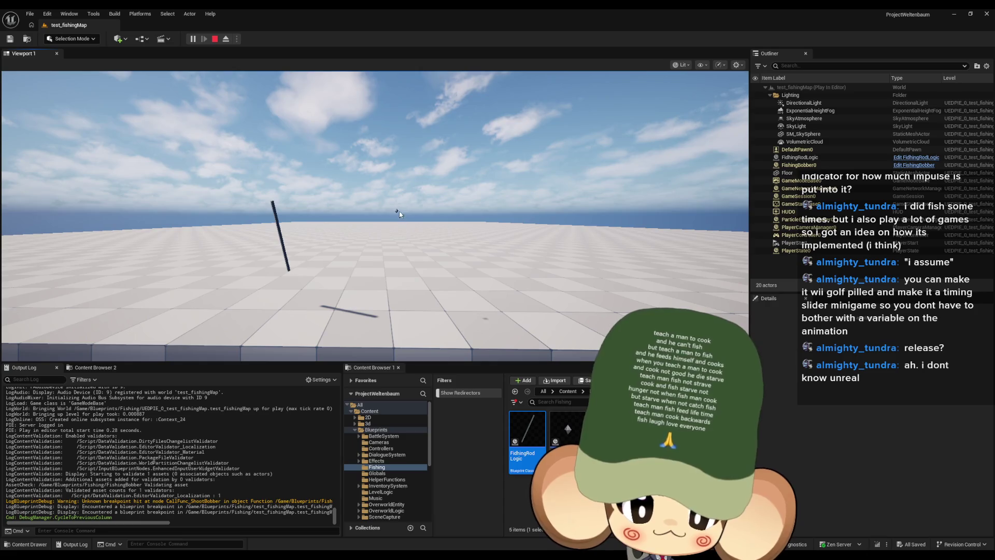
{"action": "left_click", "coordinate": [226, 40]}
{"action": "left_click", "coordinate": [438, 206]}
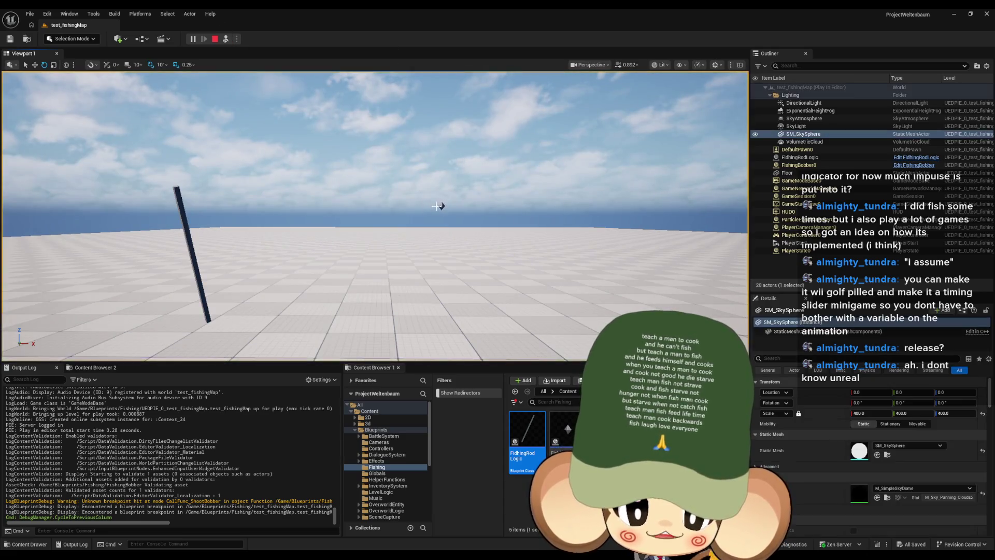
{"action": "left_click", "coordinate": [454, 207]}
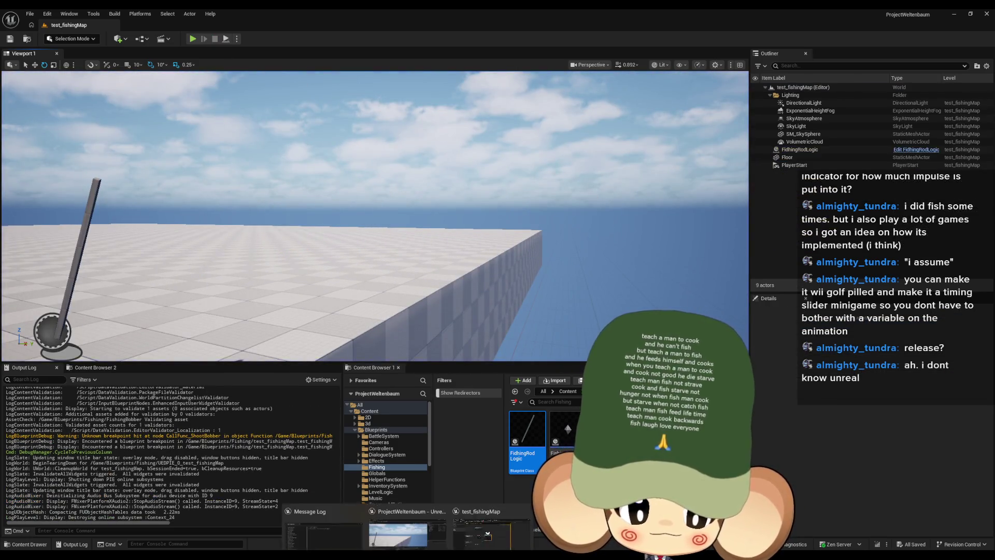
{"action": "key", "text": "space"}
In FishingBobber's ResolveGravity graph, change the Gravity Force default value to 10
{"action": "key", "text": "Escape"}
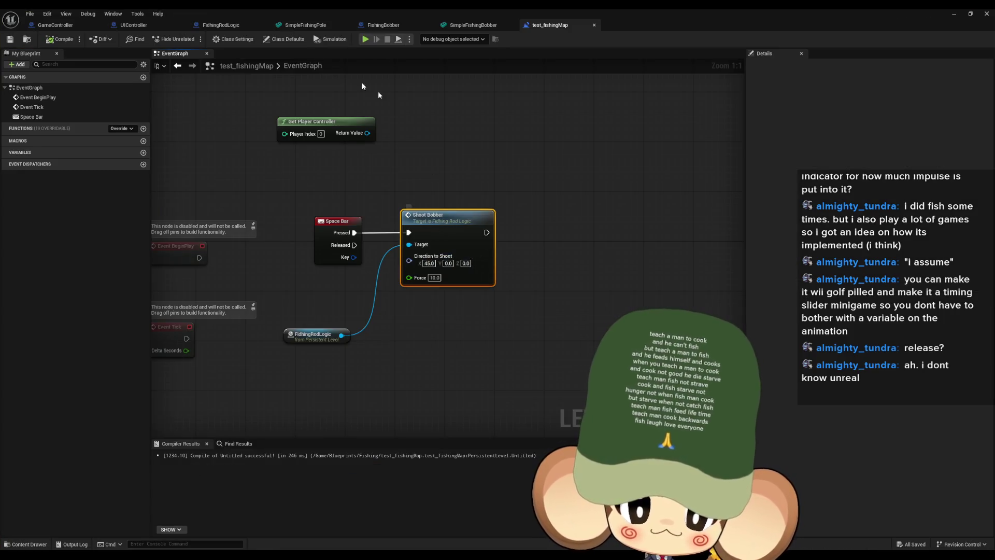
{"action": "left_click", "coordinate": [381, 26]}
{"action": "right_click", "coordinate": [468, 206]}
{"action": "left_click", "coordinate": [362, 294]}
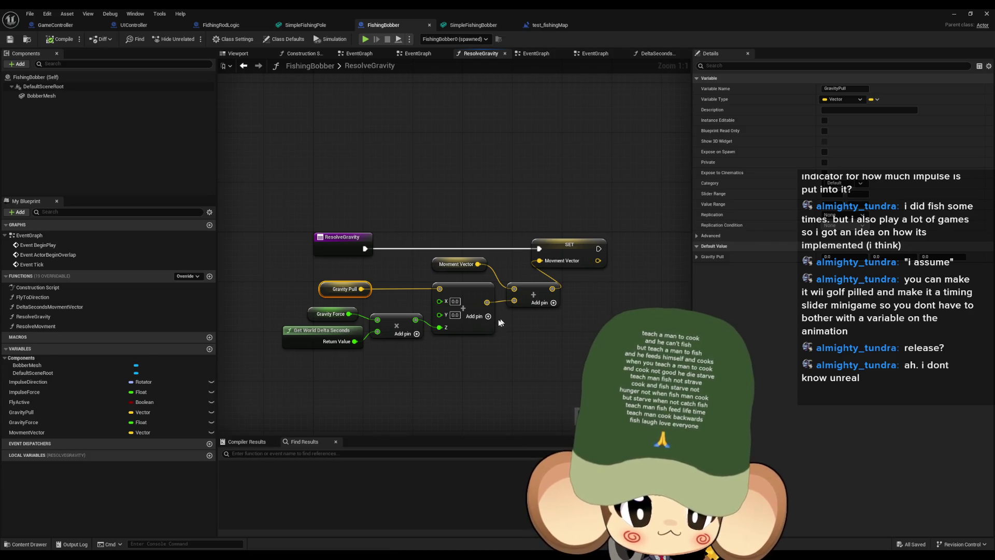
{"action": "left_click", "coordinate": [326, 316]}
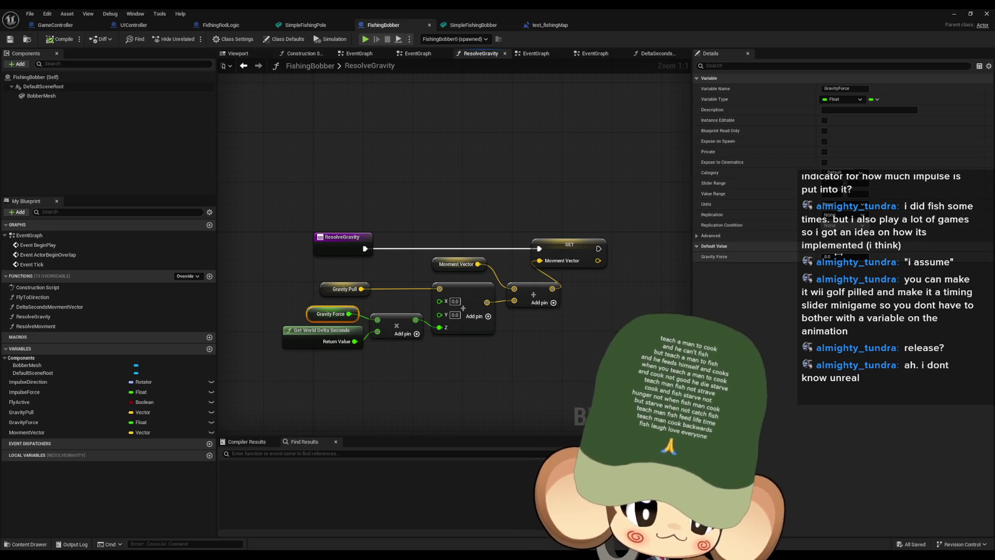
{"action": "left_click", "coordinate": [838, 256]}
{"action": "type", "text": "10"}
{"action": "key", "text": "Return"}
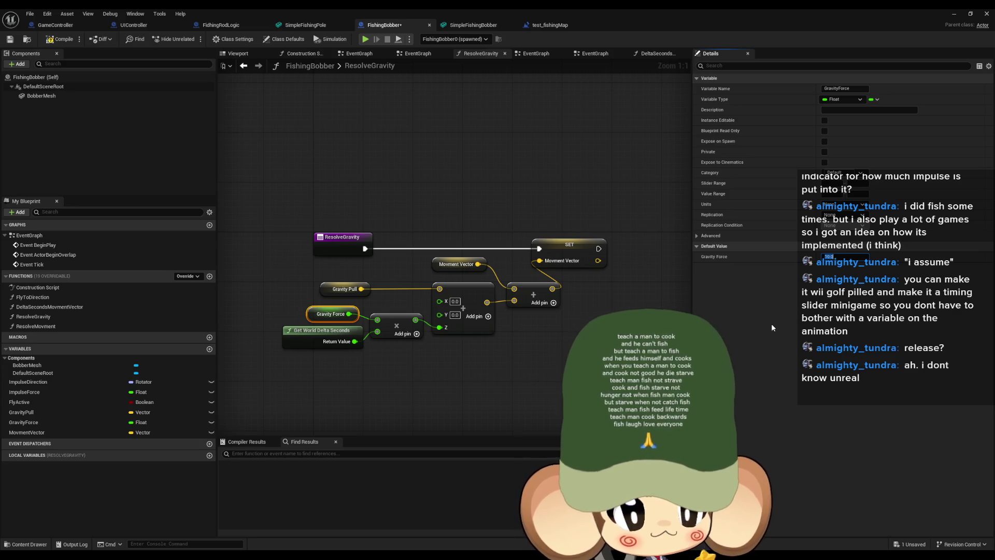
{"action": "left_click", "coordinate": [388, 39]}
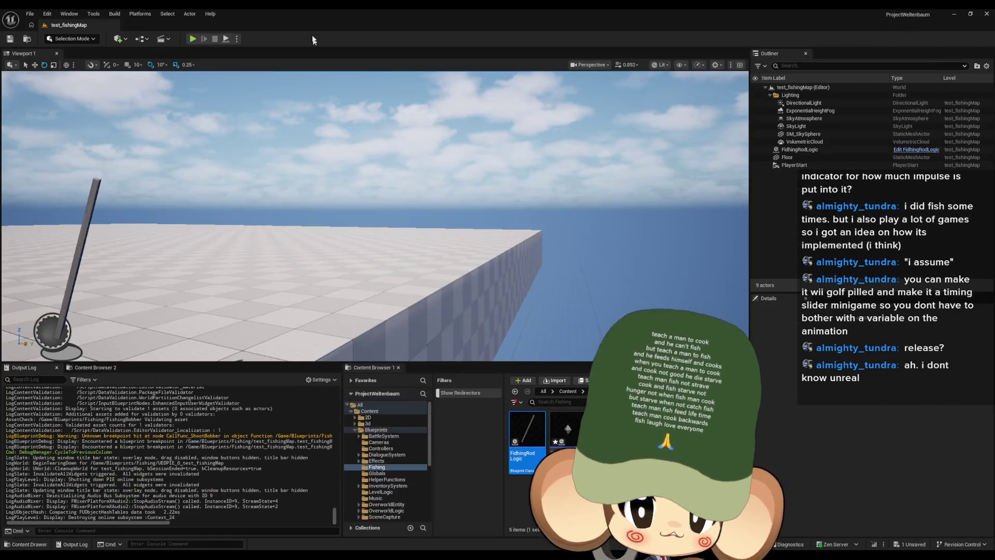
Test-play the fishing map, cast the bobber with the new gravity, then stop and return to the graph
{"action": "left_click", "coordinate": [192, 39]}
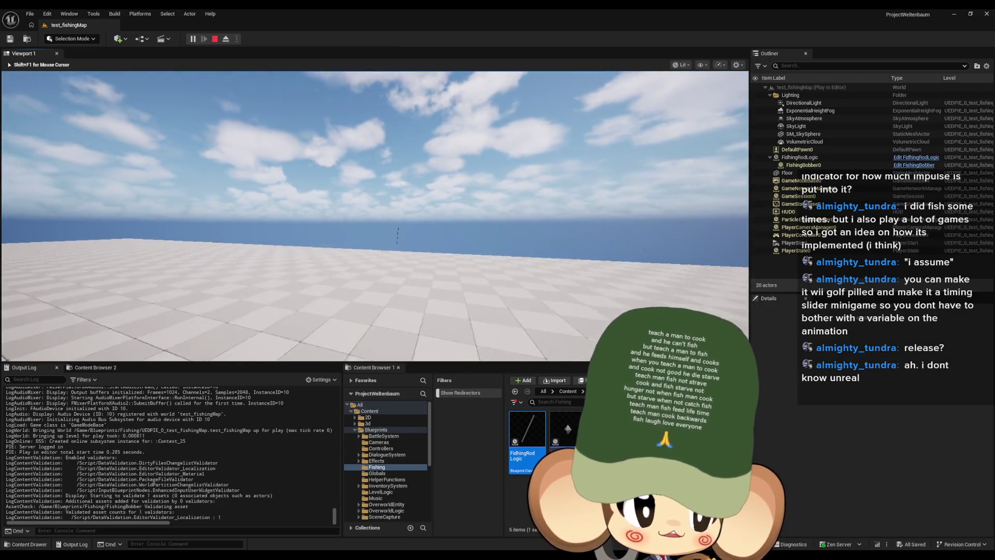
{"action": "left_click", "coordinate": [411, 224]}
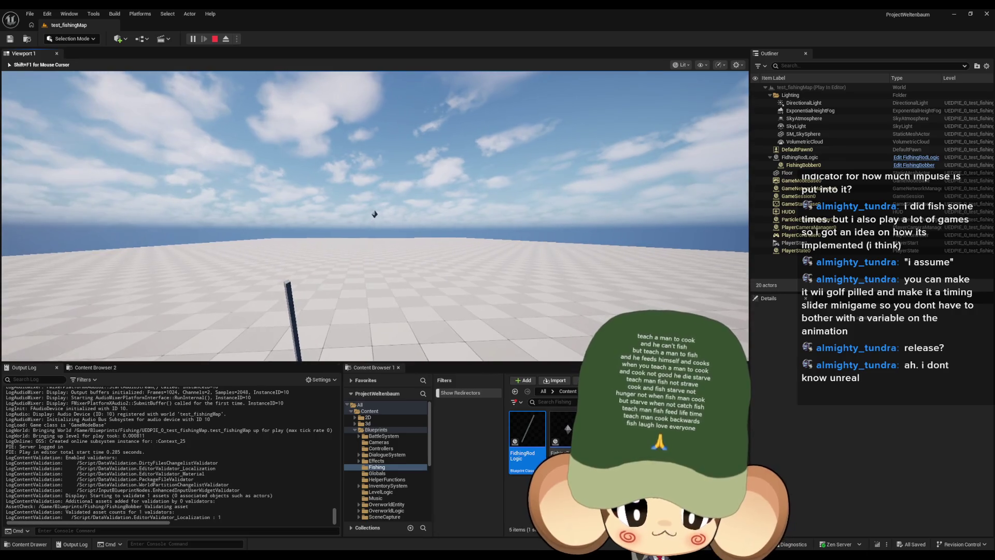
{"action": "key", "text": "Left"}
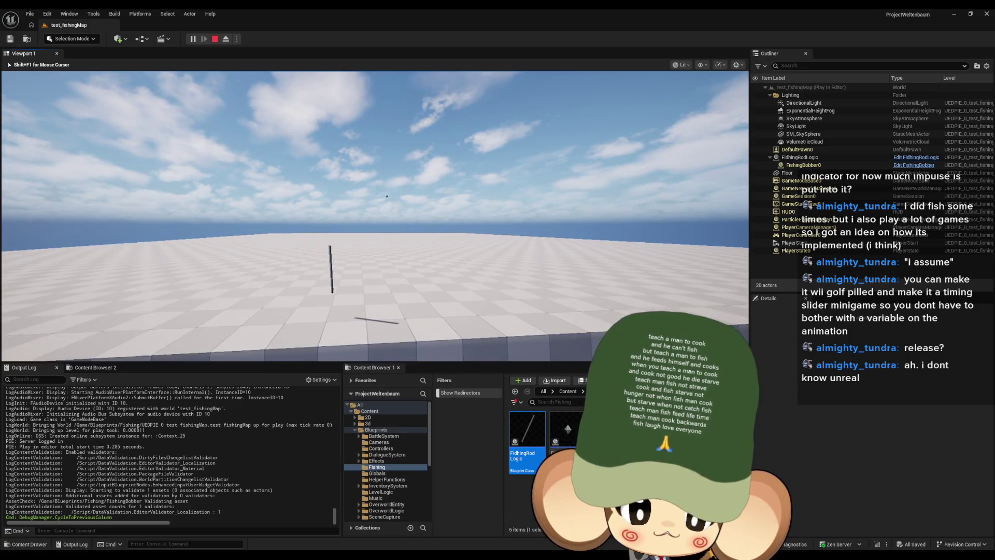
{"action": "key", "text": "Left"}
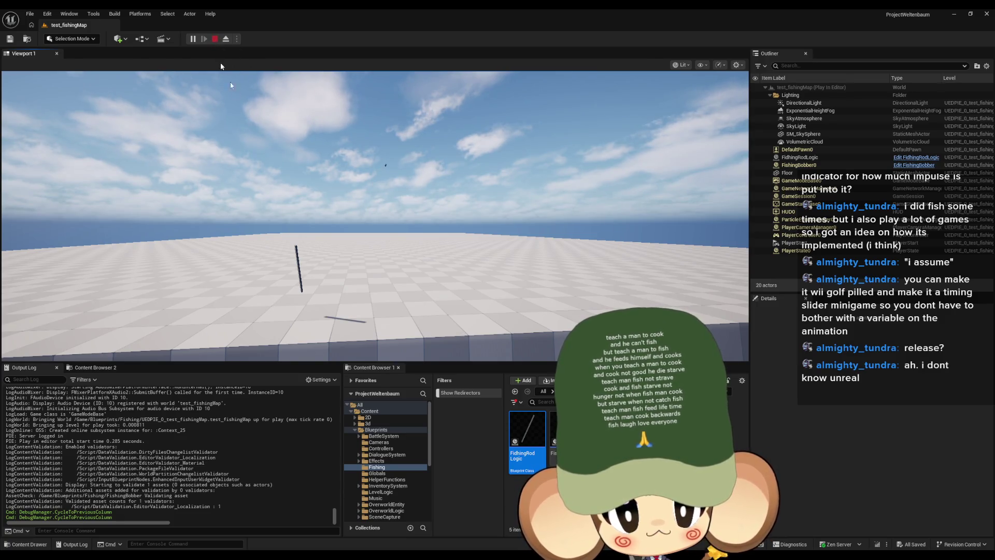
{"action": "left_click", "coordinate": [214, 38]}
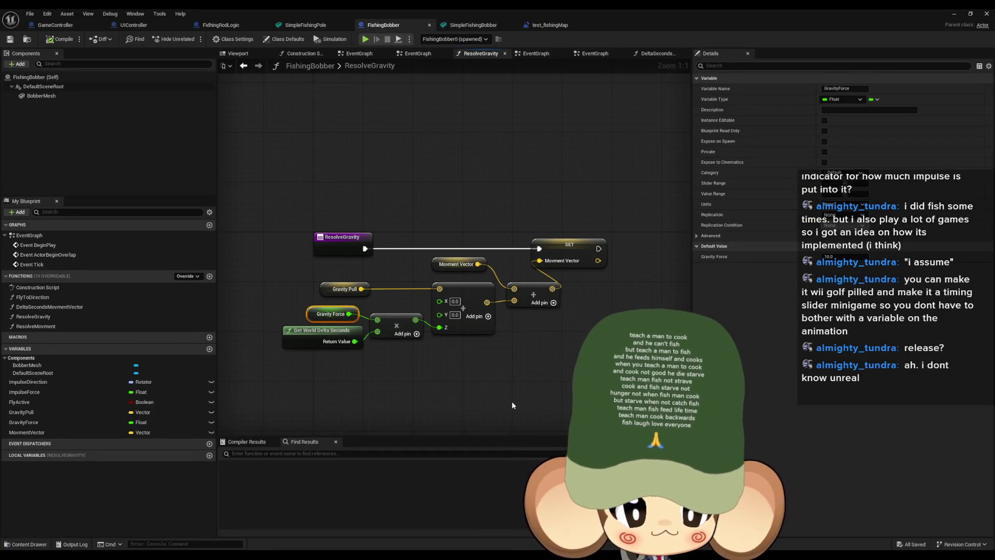
Select the Gravity Force, delta time and multiply nodes and move the gravity calculation group left
{"action": "left_click", "coordinate": [463, 264]}
{"action": "left_click", "coordinate": [518, 266]}
{"action": "right_click", "coordinate": [524, 286]}
{"action": "key", "text": "Escape"}
{"action": "left_click", "coordinate": [369, 290]}
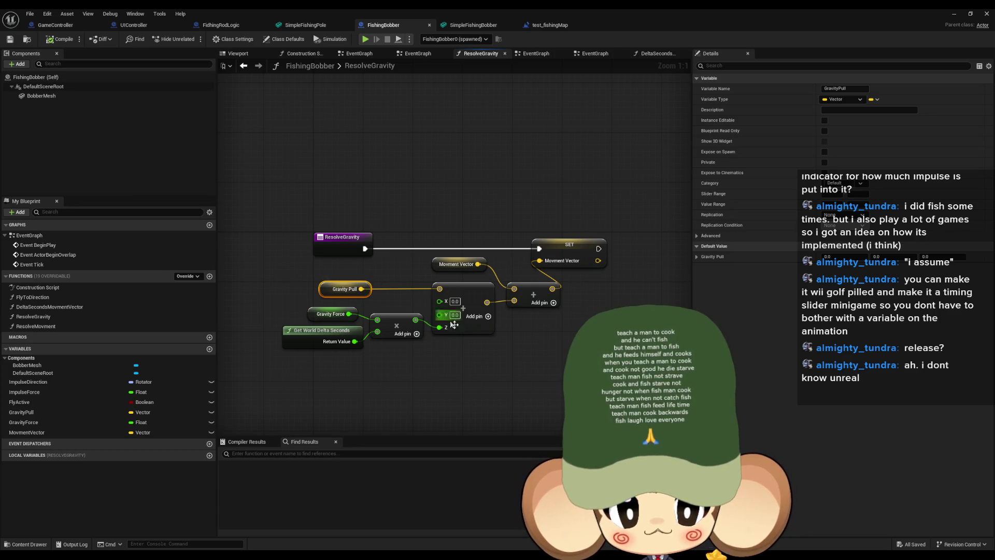
{"action": "left_click_drag", "start_coordinate": [487, 362], "coordinate": [531, 349]}
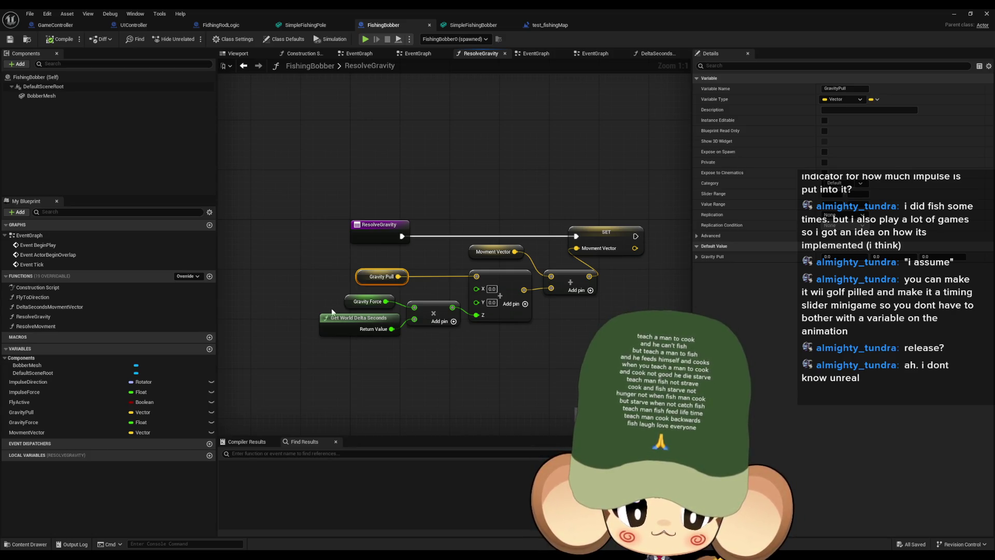
{"action": "left_click_drag", "start_coordinate": [357, 317], "coordinate": [415, 330]}
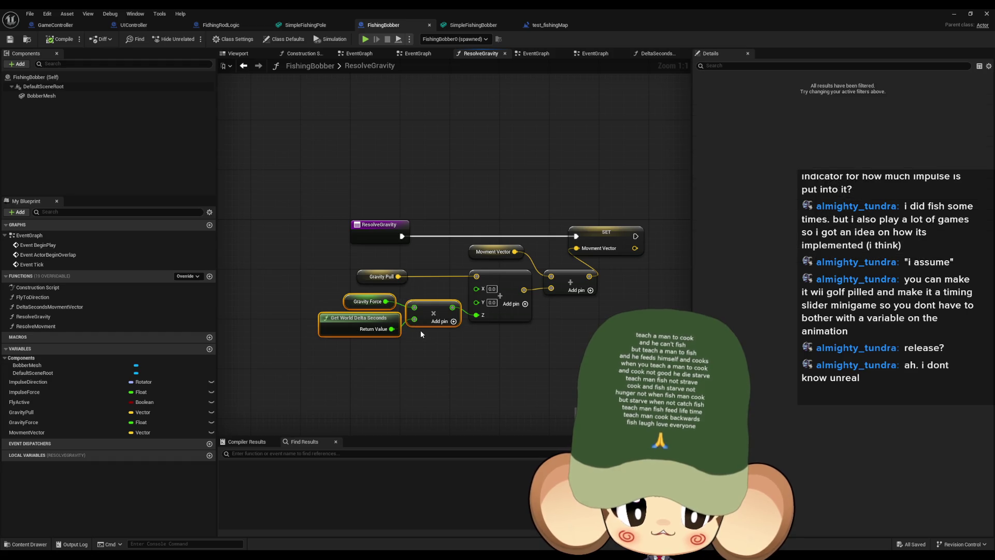
{"action": "left_click", "coordinate": [384, 276]}
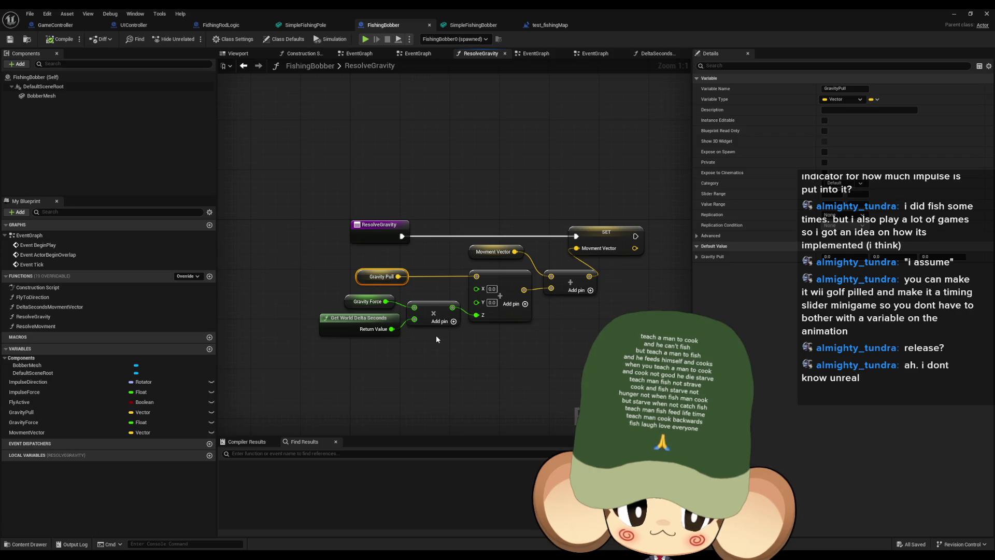
{"action": "left_click_drag", "start_coordinate": [322, 272], "coordinate": [472, 345]}
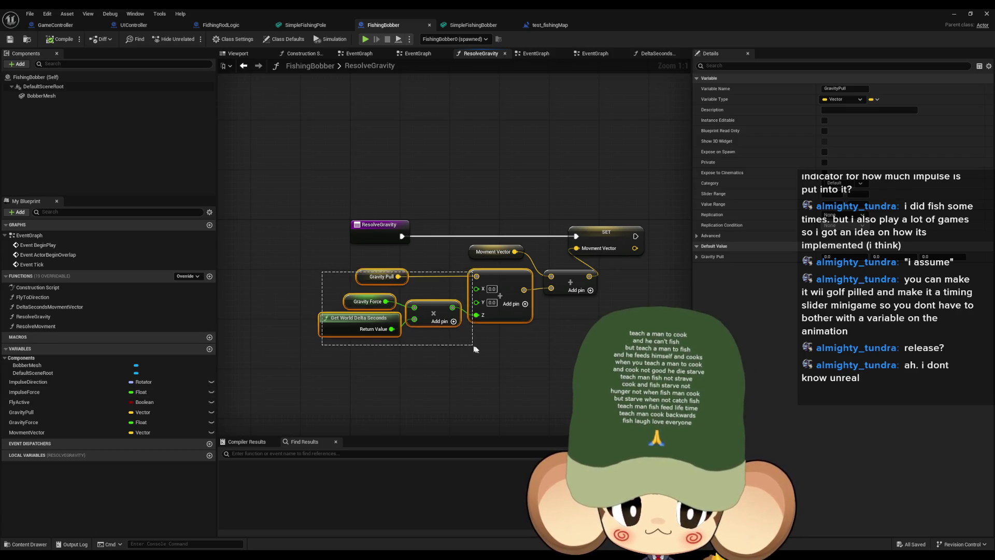
{"action": "left_click_drag", "start_coordinate": [435, 316], "coordinate": [286, 335]}
Add a SET Gravity Pull node fed by the summed vector, add Gravity Pull to Movment Vector, and chain the setters
{"action": "mouse_move", "coordinate": [30, 416]}
{"action": "left_mouse_down"}
{"action": "mouse_move", "coordinate": [432, 307]}
{"action": "mouse_move", "coordinate": [420, 303]}
{"action": "left_mouse_up"}
{"action": "mouse_move", "coordinate": [402, 236]}
{"action": "left_mouse_down"}
{"action": "mouse_move", "coordinate": [421, 285]}
{"action": "mouse_move", "coordinate": [444, 234]}
{"action": "mouse_move", "coordinate": [496, 251]}
{"action": "mouse_move", "coordinate": [500, 276]}
{"action": "left_mouse_up"}
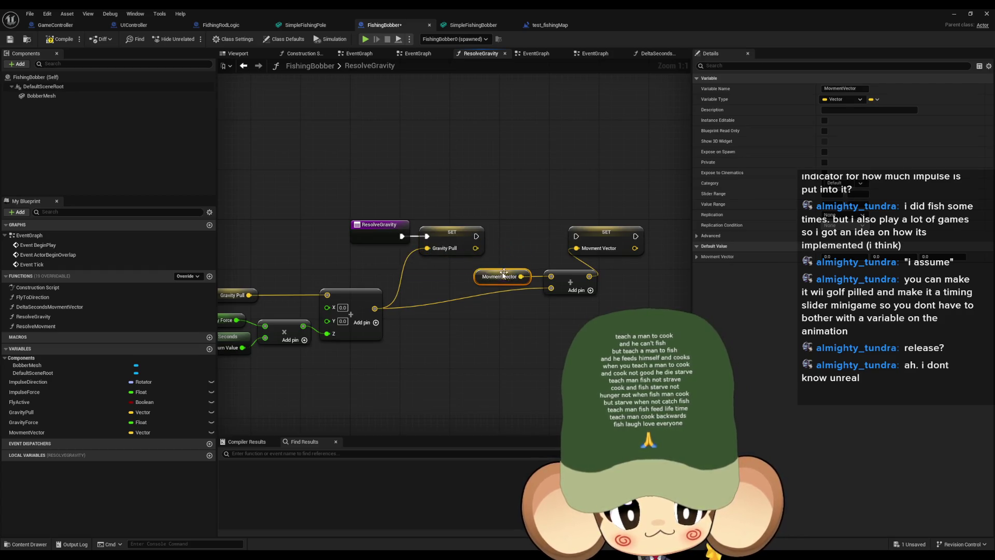
{"action": "left_click_drag", "start_coordinate": [57, 428], "coordinate": [487, 318]}
{"action": "left_click", "coordinate": [511, 330]}
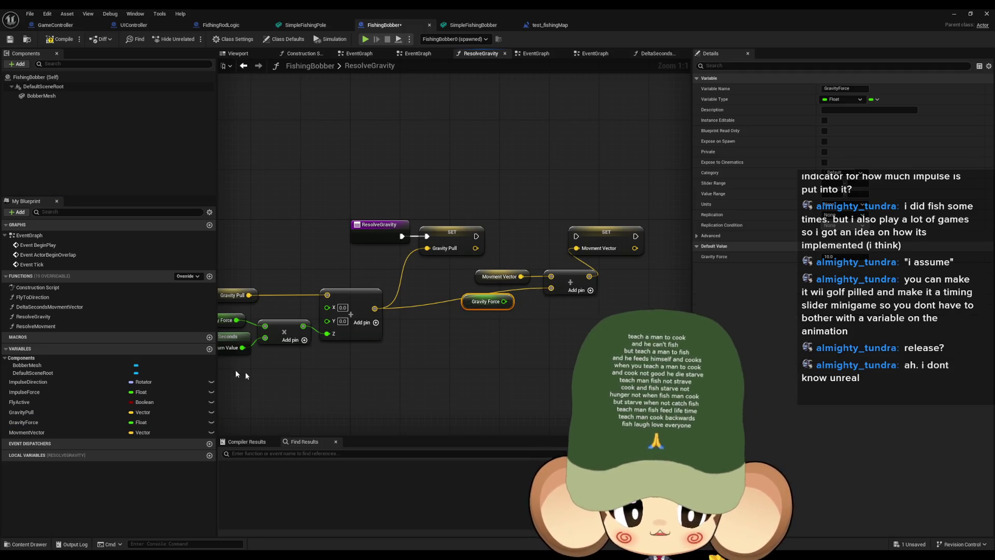
{"action": "mouse_move", "coordinate": [23, 412]}
{"action": "left_mouse_down"}
{"action": "mouse_move", "coordinate": [473, 296]}
{"action": "mouse_move", "coordinate": [553, 289]}
{"action": "left_mouse_up"}
{"action": "left_click", "coordinate": [493, 314]}
{"action": "left_click_drag", "start_coordinate": [577, 236], "coordinate": [477, 237]}
{"action": "left_click", "coordinate": [512, 283]}
Attach a Print String node after the Movment Vector setter and start a test play with Alt+P
{"action": "mouse_move", "coordinate": [751, 234]}
{"action": "left_mouse_down"}
{"action": "mouse_move", "coordinate": [594, 231]}
{"action": "mouse_move", "coordinate": [616, 276]}
{"action": "left_mouse_up"}
{"action": "type", "text": "print"}
{"action": "key", "text": "Return"}
{"action": "left_click_drag", "start_coordinate": [598, 237], "coordinate": [588, 313]}
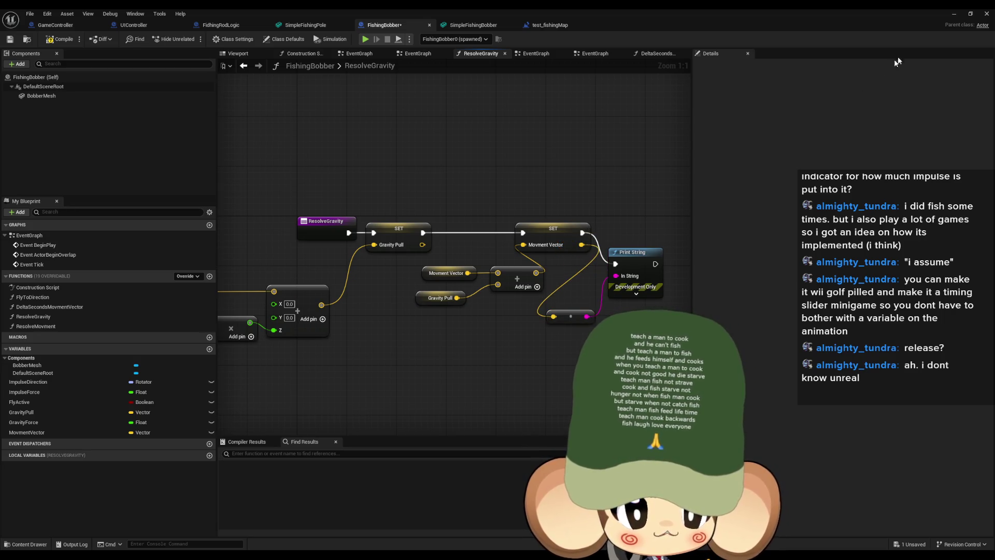
{"action": "left_click", "coordinate": [550, 25]}
{"action": "key", "text": "alt+p"}
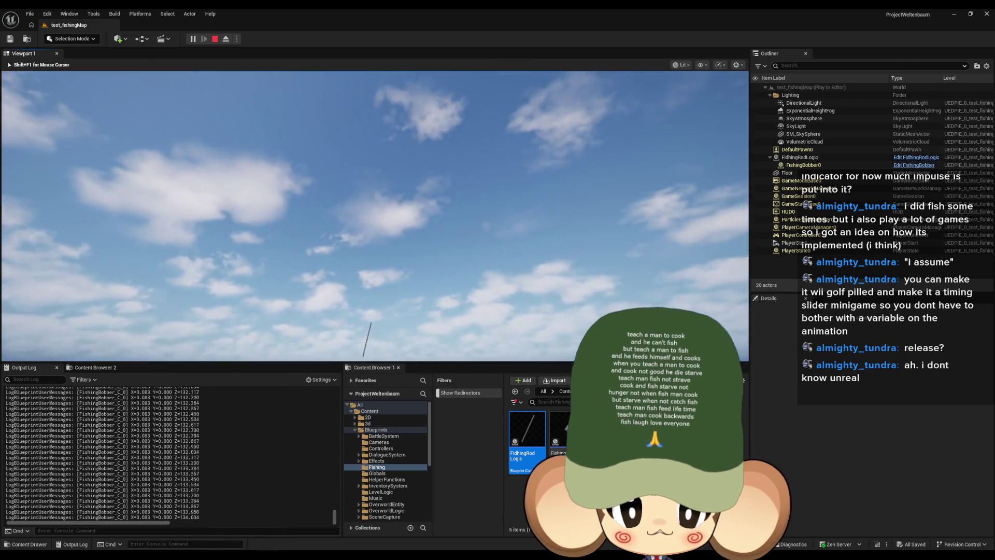
Free the mouse with Shift+F1, restart the test play to watch the bobber's logged positions, then stop
{"action": "key", "text": "shift+F1"}
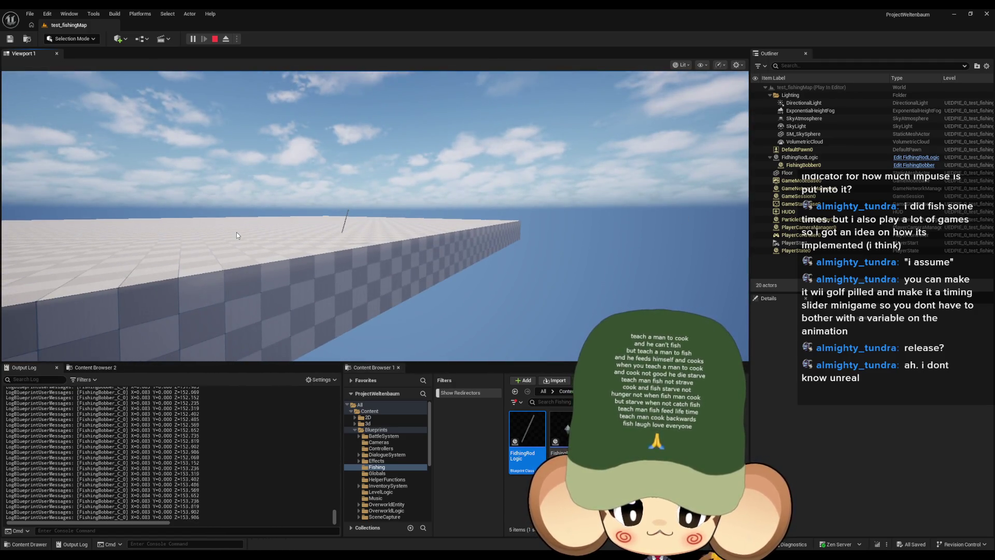
{"action": "left_click", "coordinate": [215, 39]}
{"action": "left_click", "coordinate": [192, 40]}
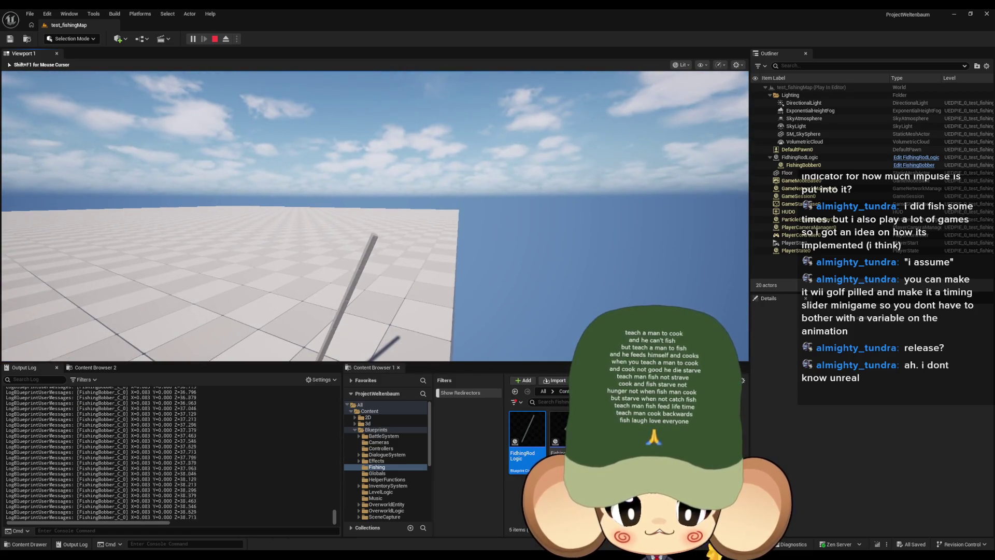
{"action": "left_click", "coordinate": [214, 39]}
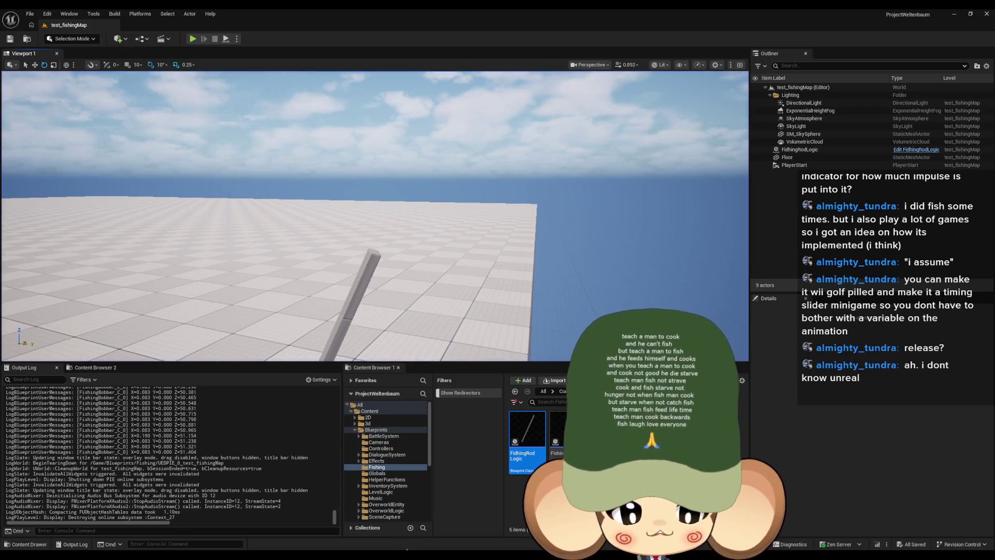
In the FishingBobber blueprint, inspect the Gravity Force node, then minimize the blueprint window
{"action": "mouse_move", "coordinate": [467, 550]}
{"action": "left_click", "coordinate": [500, 520]}
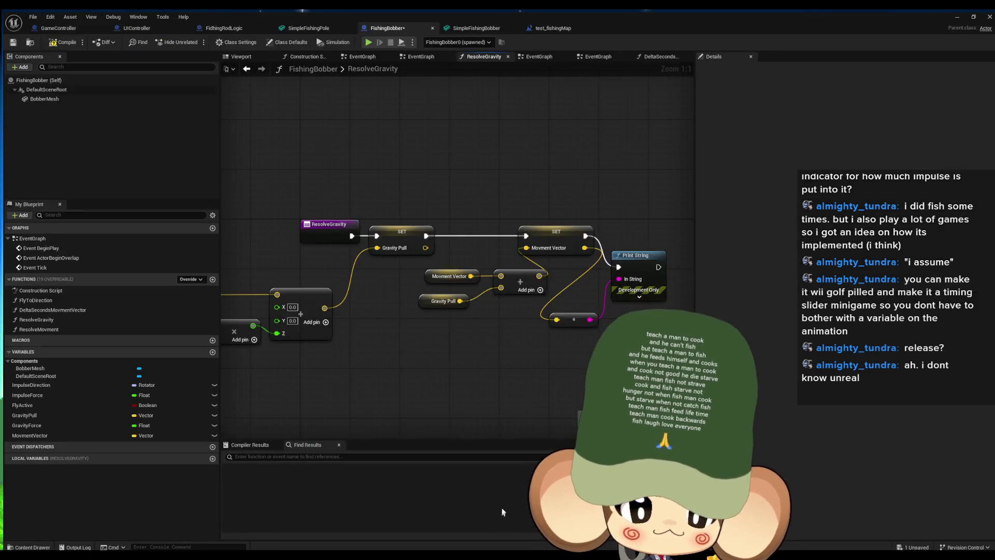
{"action": "left_click_drag", "start_coordinate": [403, 298], "coordinate": [500, 286]}
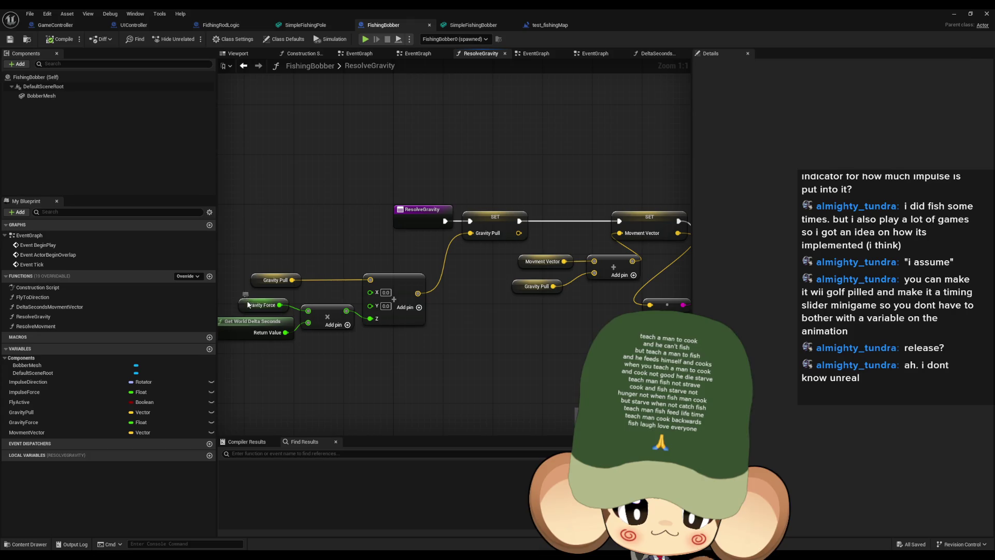
{"action": "left_click", "coordinate": [248, 305]}
{"action": "left_click", "coordinate": [500, 342]}
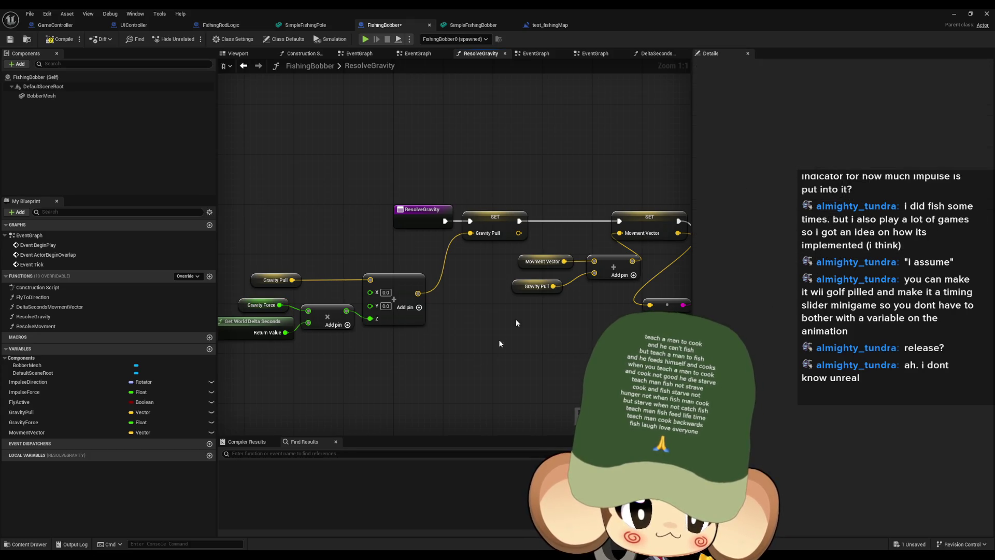
{"action": "left_click", "coordinate": [952, 12]}
Play-test the level, cast the bobber into the air, then release the mouse and stop
{"action": "left_click", "coordinate": [196, 39]}
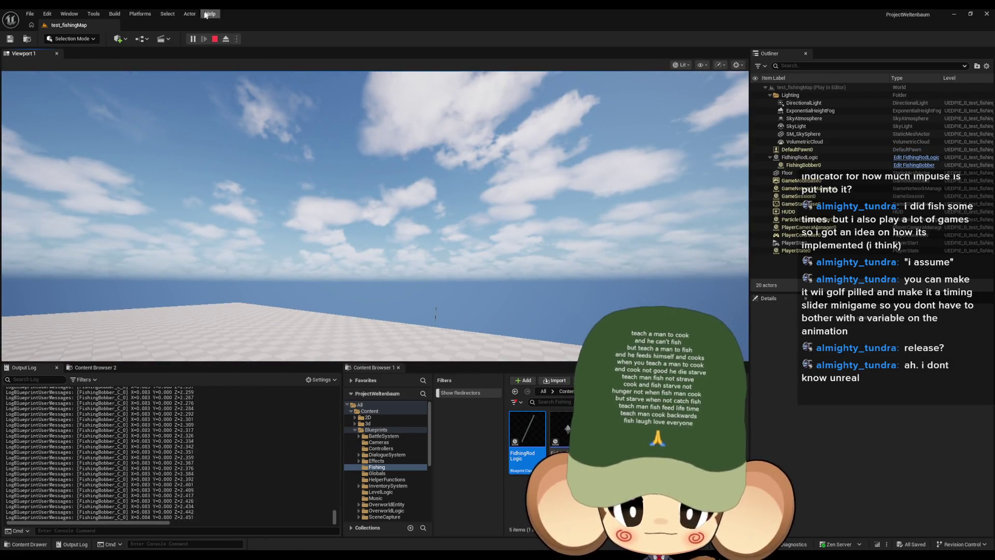
{"action": "key", "text": "Escape"}
{"action": "left_click", "coordinate": [197, 40]}
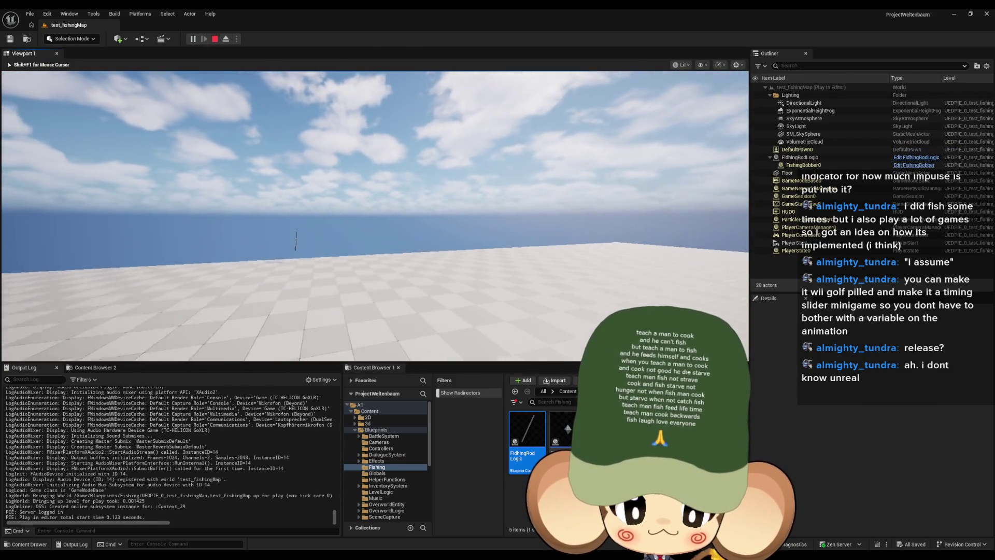
{"action": "left_click", "coordinate": [375, 216]}
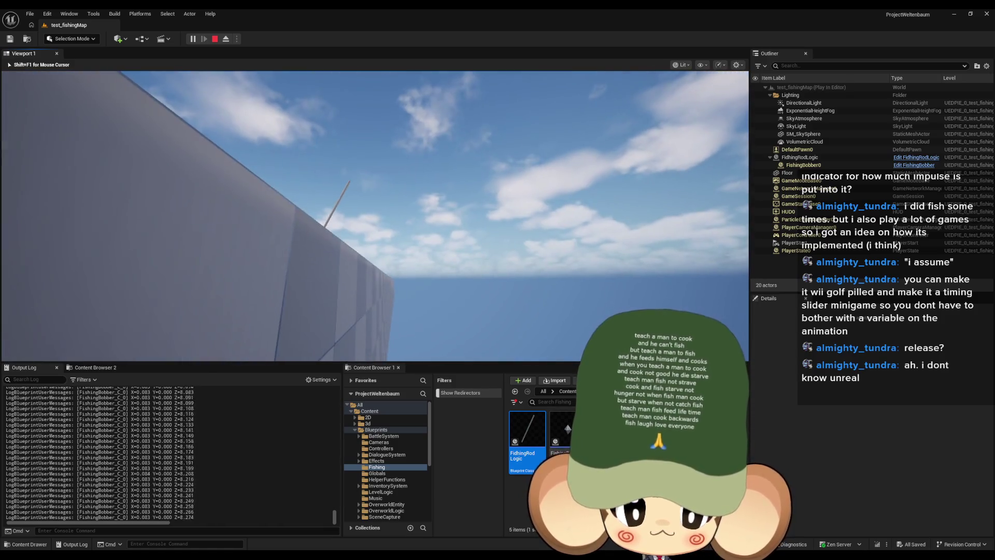
{"action": "key", "text": "shift+F1"}
{"action": "left_click", "coordinate": [214, 39]}
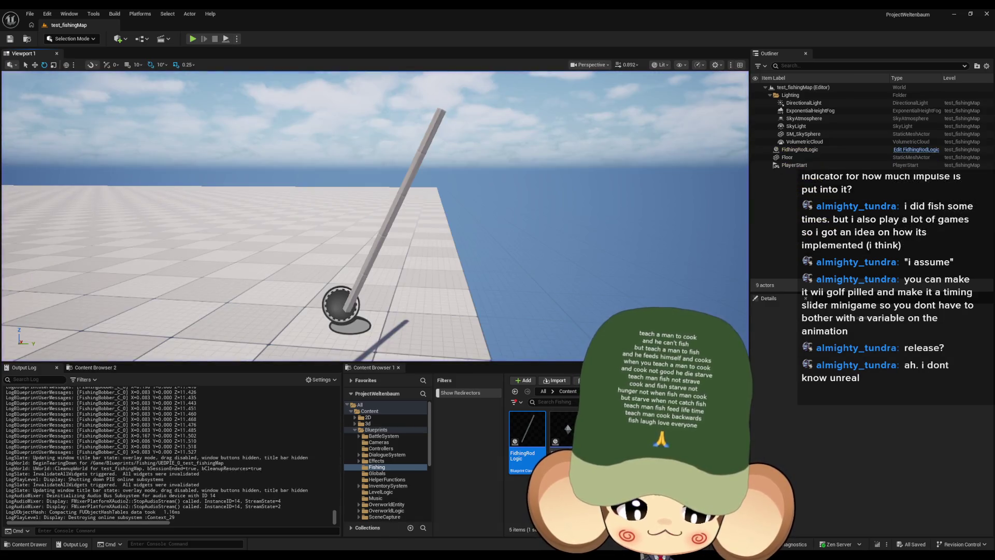
Line the Print String node up with the execution flow in the FishingBobber graph
{"action": "mouse_move", "coordinate": [407, 554]}
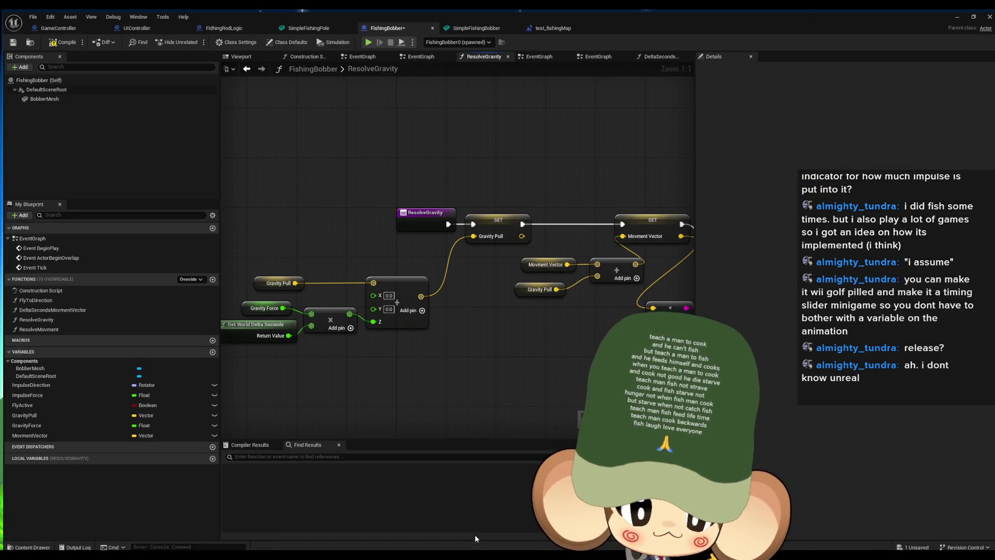
{"action": "left_click", "coordinate": [474, 533]}
{"action": "left_click_drag", "start_coordinate": [503, 317], "coordinate": [415, 333]}
{"action": "scroll", "coordinate": [415, 332], "scroll_direction": "down", "scroll_amount": 2}
{"action": "left_click_drag", "start_coordinate": [589, 280], "coordinate": [599, 262]}
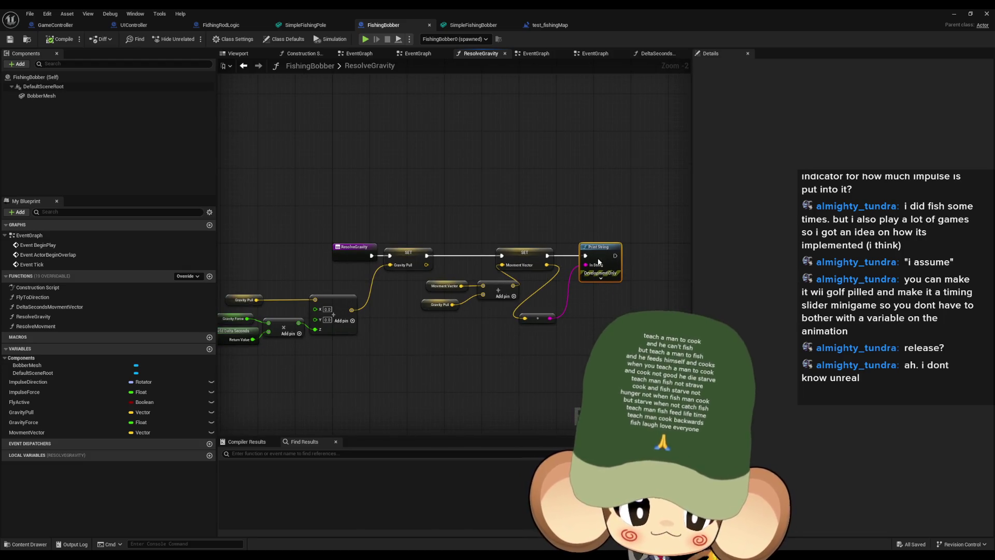
Inspect Movment Vector and Impulse Force, then view FidhingRodLogic's ShootBobber and the level blueprint's Shoot Bobber call
{"action": "left_click", "coordinate": [436, 288]}
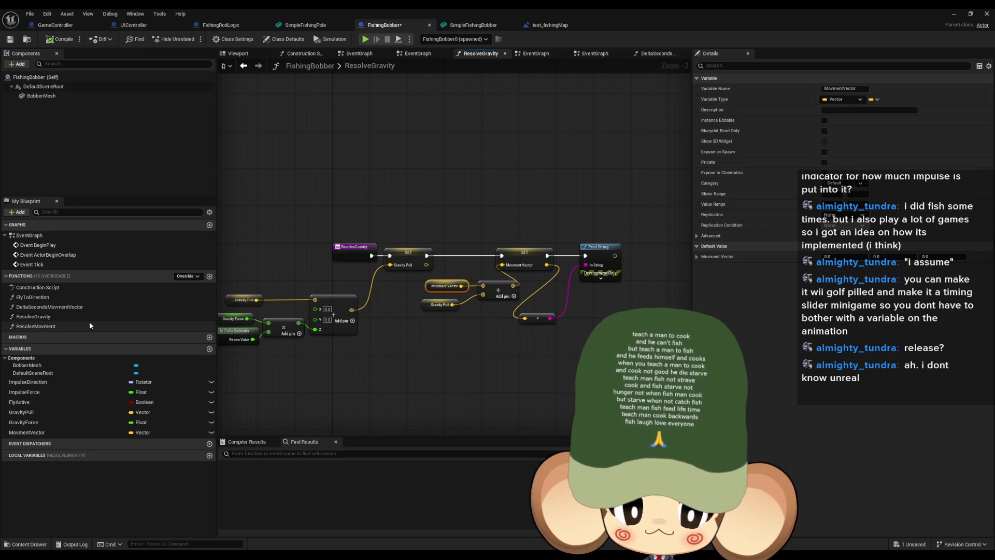
{"action": "double_click", "coordinate": [43, 307]}
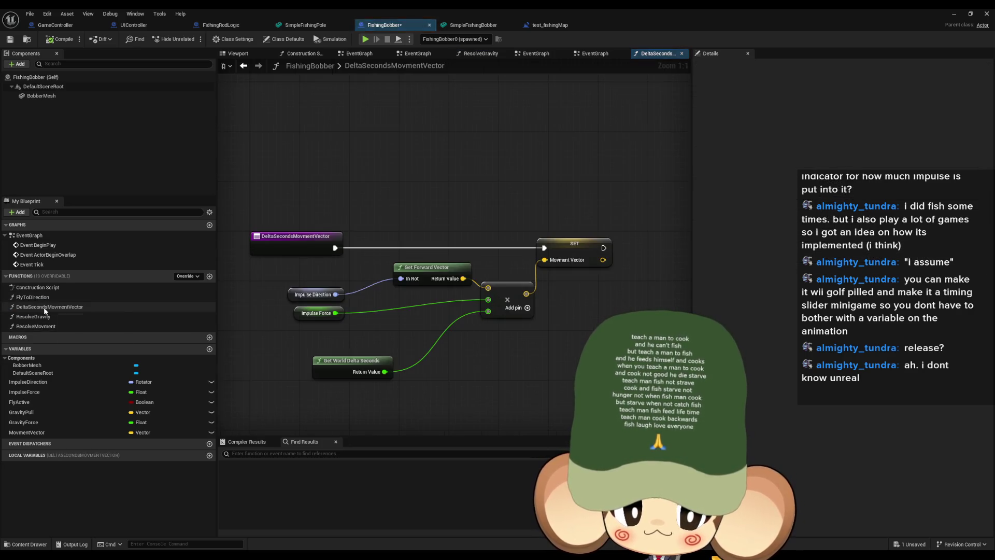
{"action": "left_click_drag", "start_coordinate": [320, 322], "coordinate": [317, 326]}
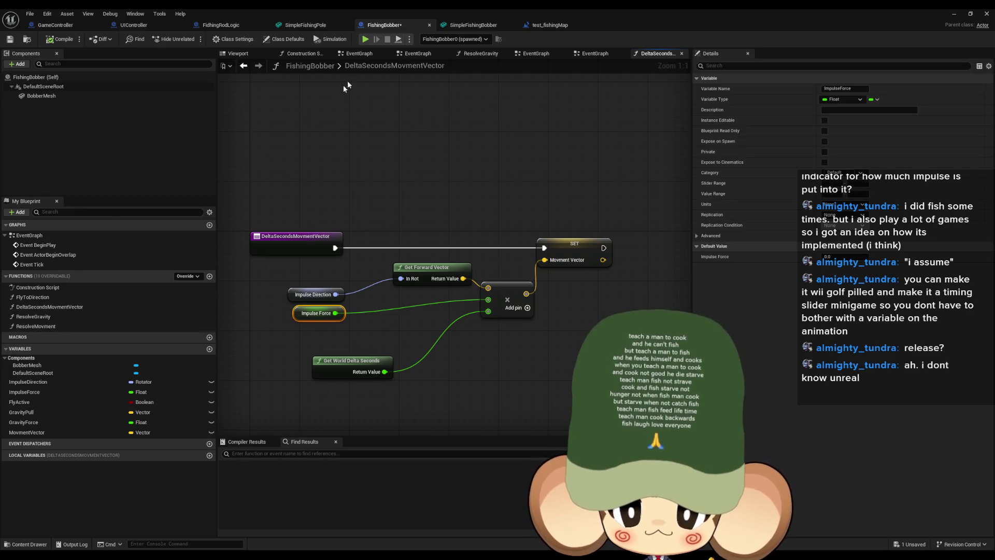
{"action": "left_click", "coordinate": [217, 26]}
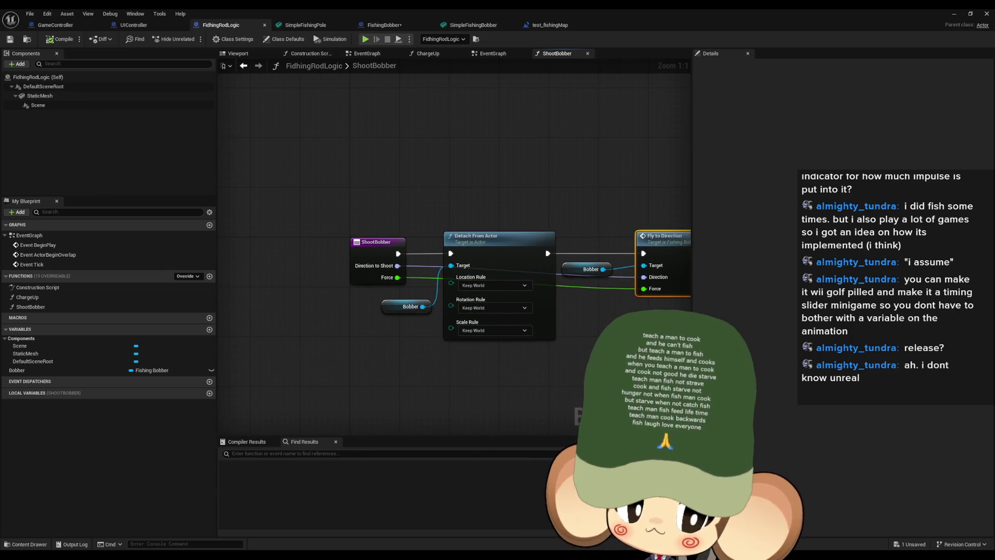
{"action": "left_click", "coordinate": [551, 24]}
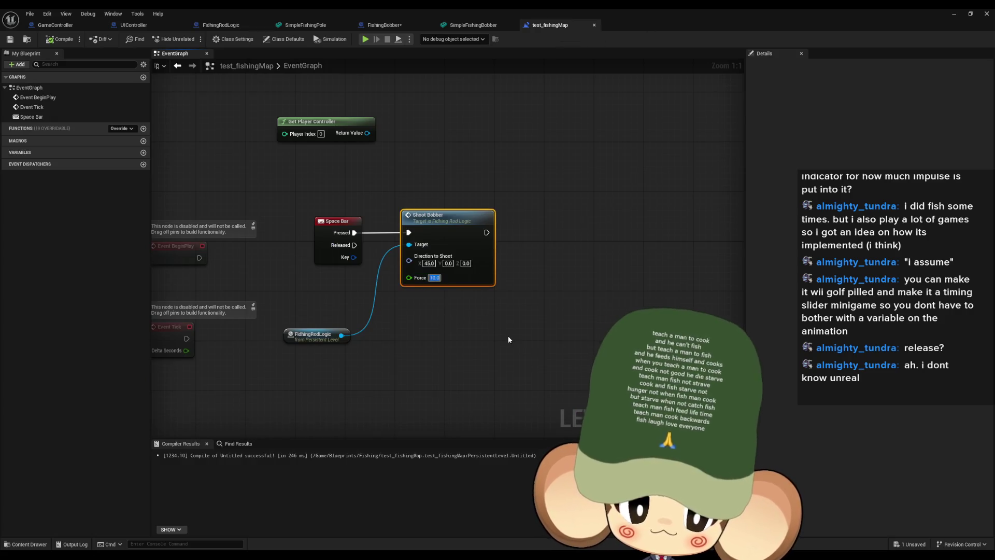
Set the Shoot Bobber Force to 1000 and play-test the stronger cast
{"action": "type", "text": "100"}
{"action": "key", "text": "Return"}
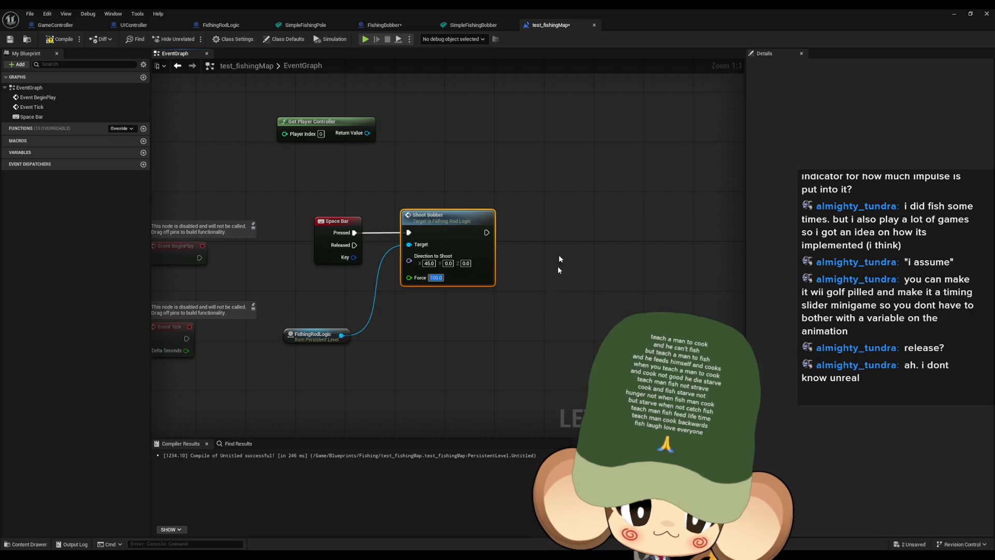
{"action": "type", "text": "1000"}
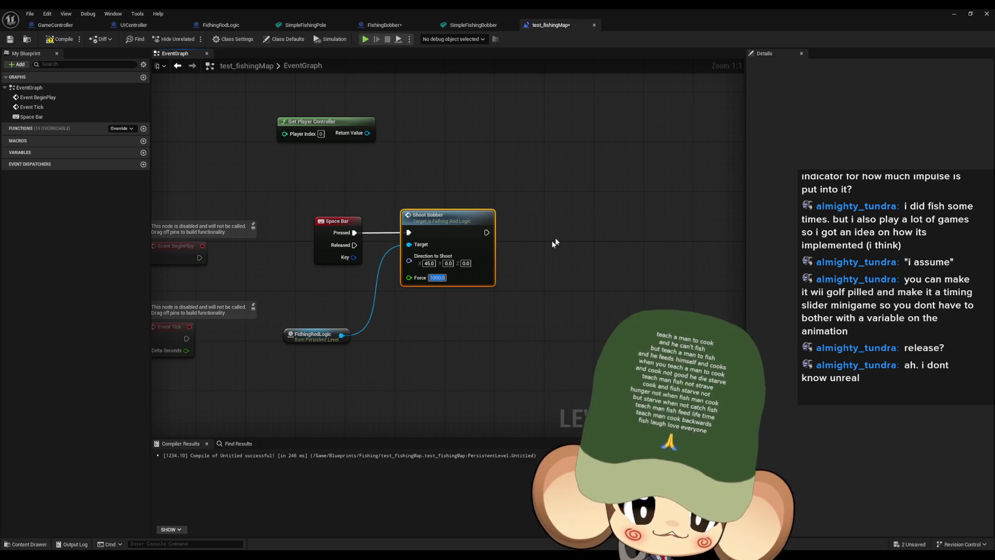
{"action": "key", "text": "alt+Tab"}
{"action": "left_click", "coordinate": [192, 38]}
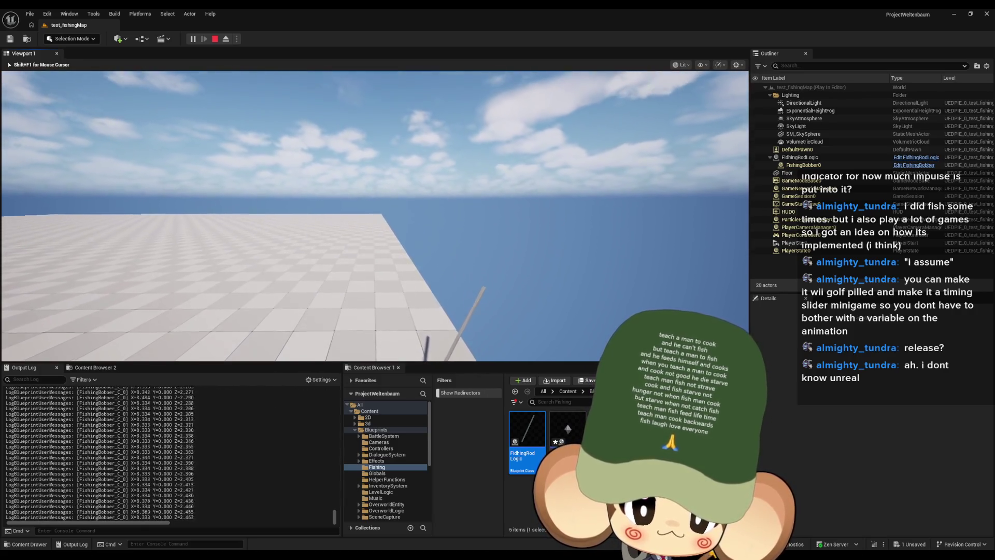
{"action": "key", "text": "shift+F1"}
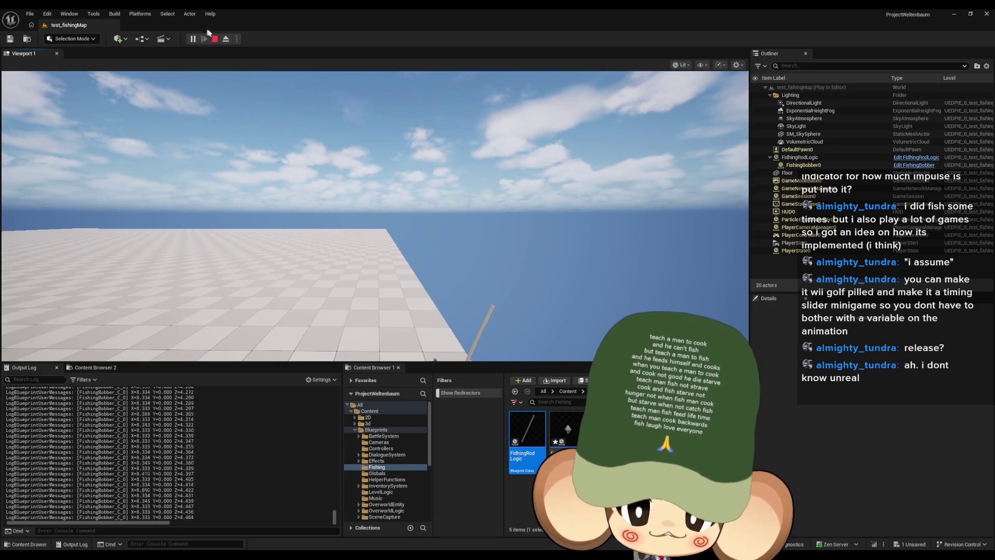
{"action": "left_click", "coordinate": [214, 39]}
Set the Shoot Bobber direction Z to 90 and the Force to 500
{"action": "mouse_move", "coordinate": [394, 557]}
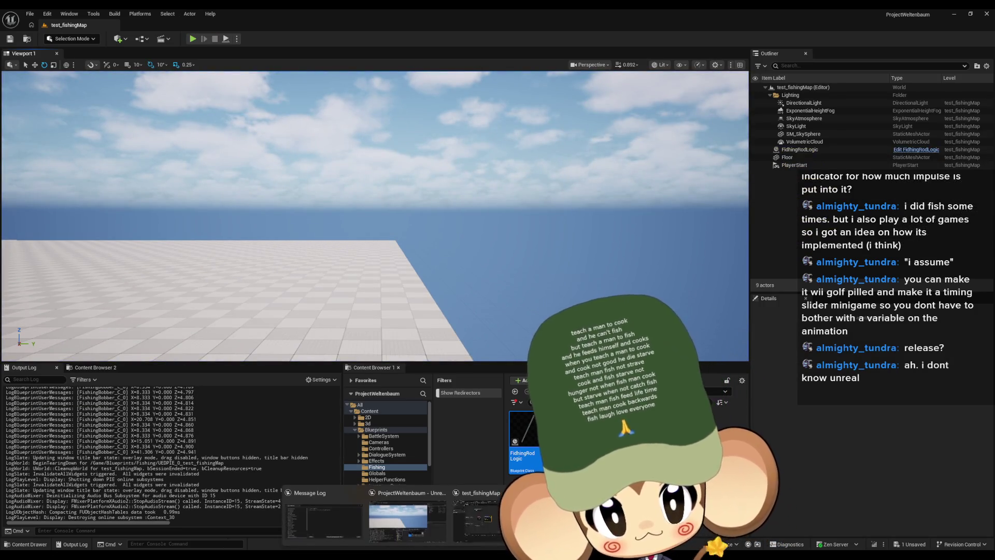
{"action": "left_click", "coordinate": [479, 537]}
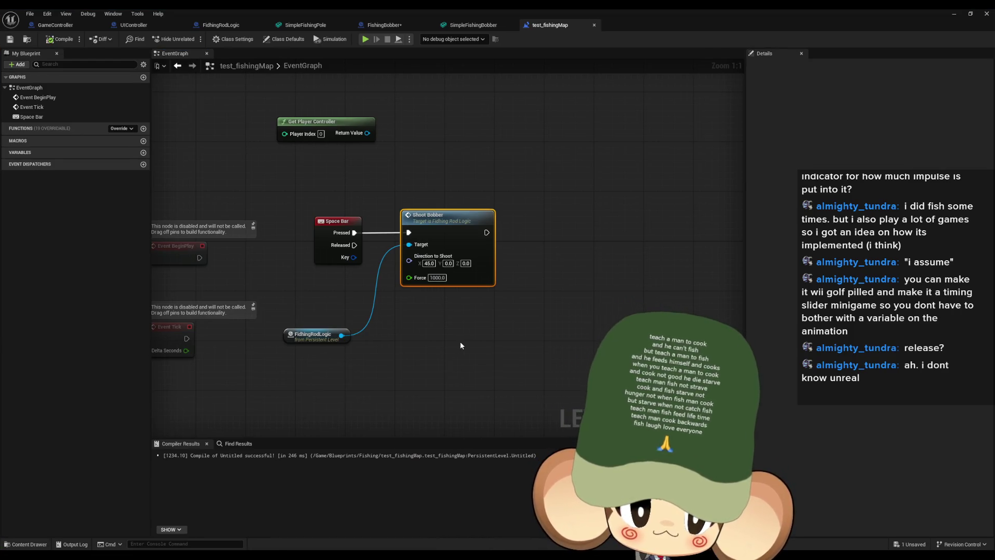
{"action": "left_click", "coordinate": [466, 263]}
{"action": "type", "text": "90"}
{"action": "key", "text": "Return"}
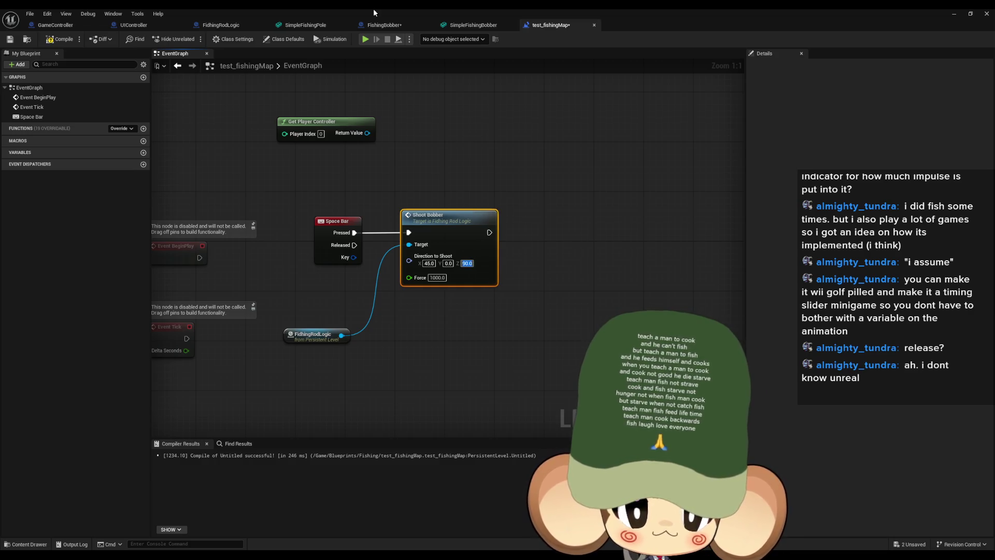
{"action": "left_click", "coordinate": [446, 280]}
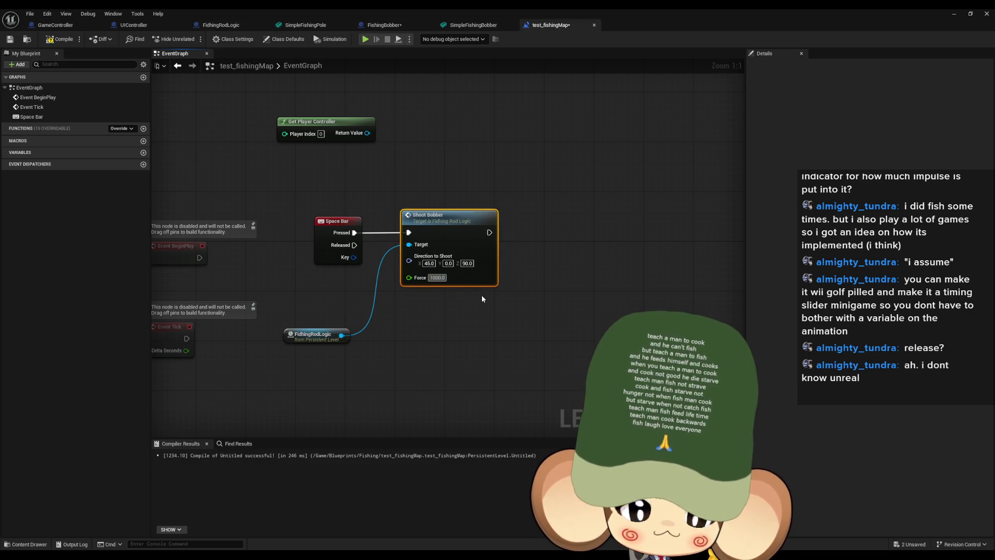
{"action": "type", "text": "500"}
{"action": "key", "text": "Return"}
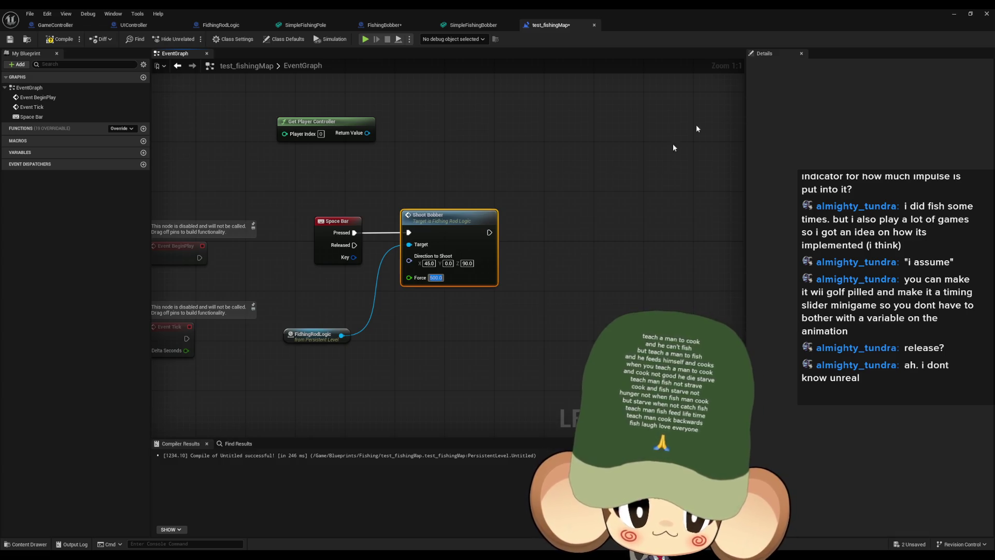
Play-test the new cast toward the ocean, then return to the test_fishingMap level blueprint
{"action": "left_click", "coordinate": [214, 40]}
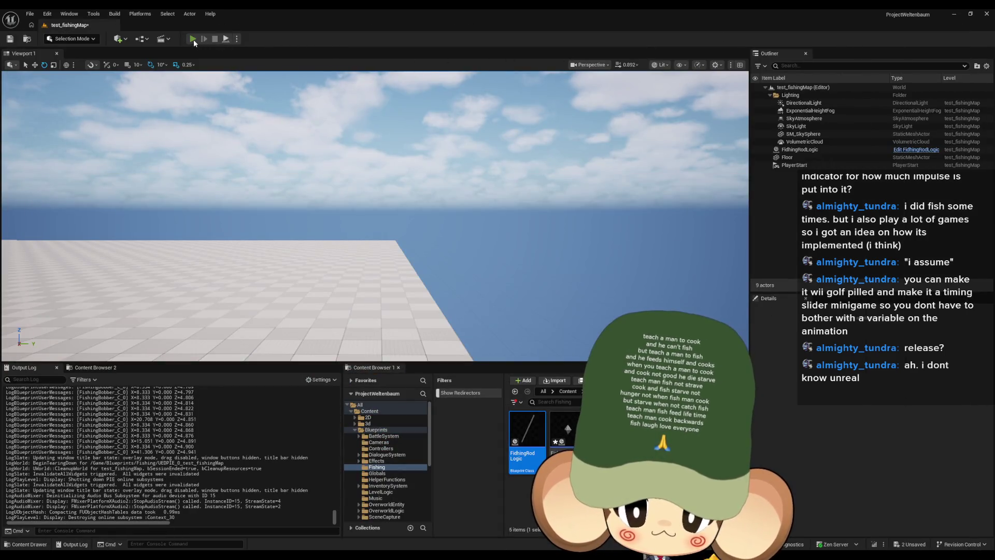
{"action": "left_click", "coordinate": [193, 40]}
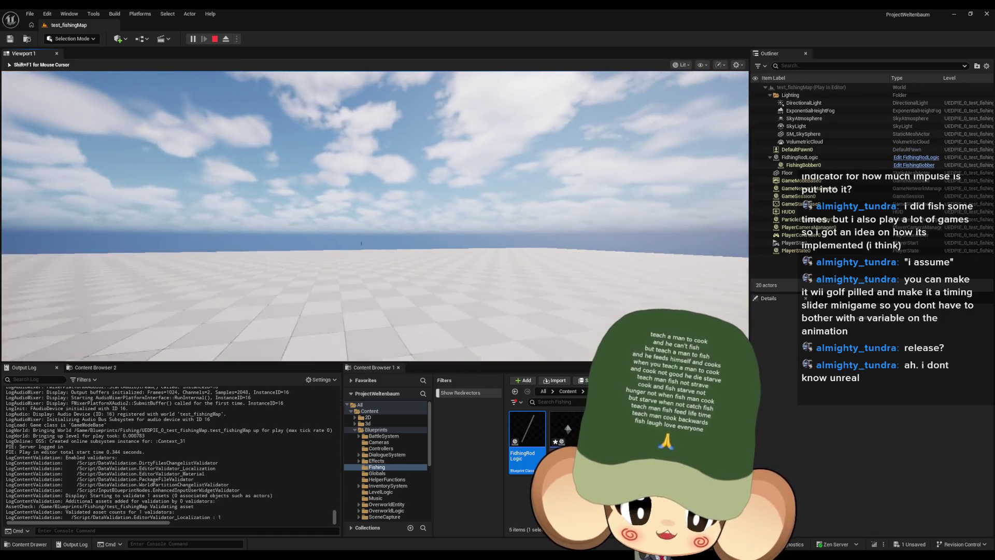
{"action": "key", "text": "w"}
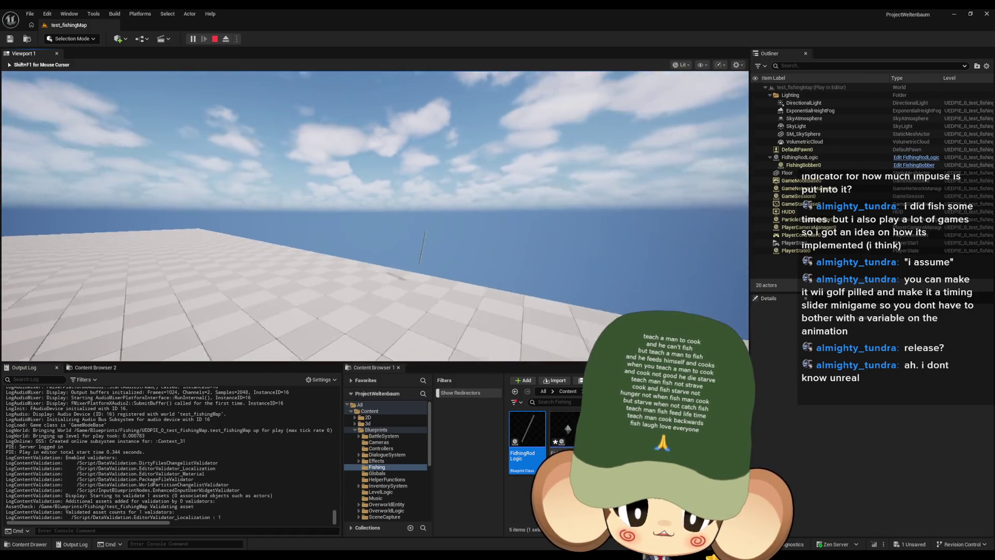
{"action": "left_click", "coordinate": [375, 216]}
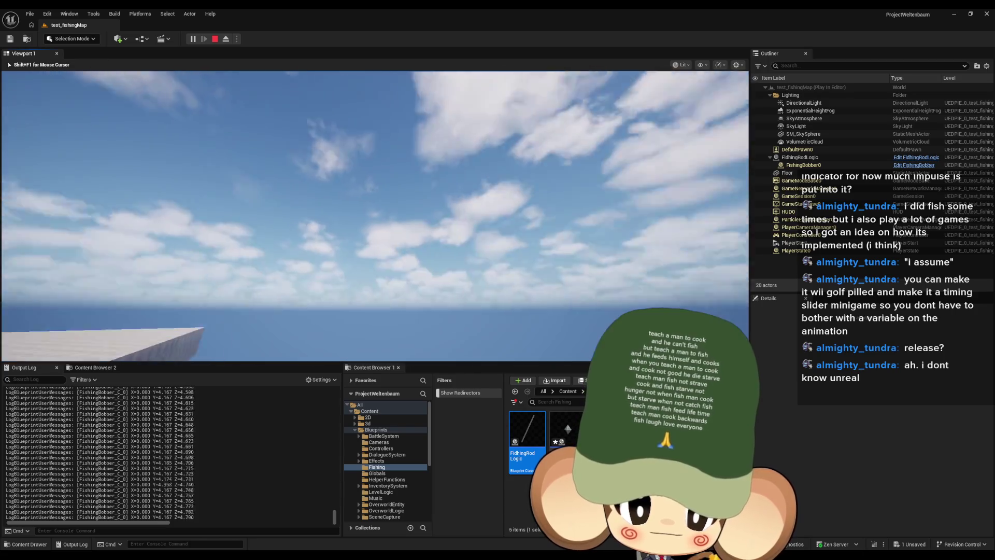
{"action": "key", "text": "shift+F1"}
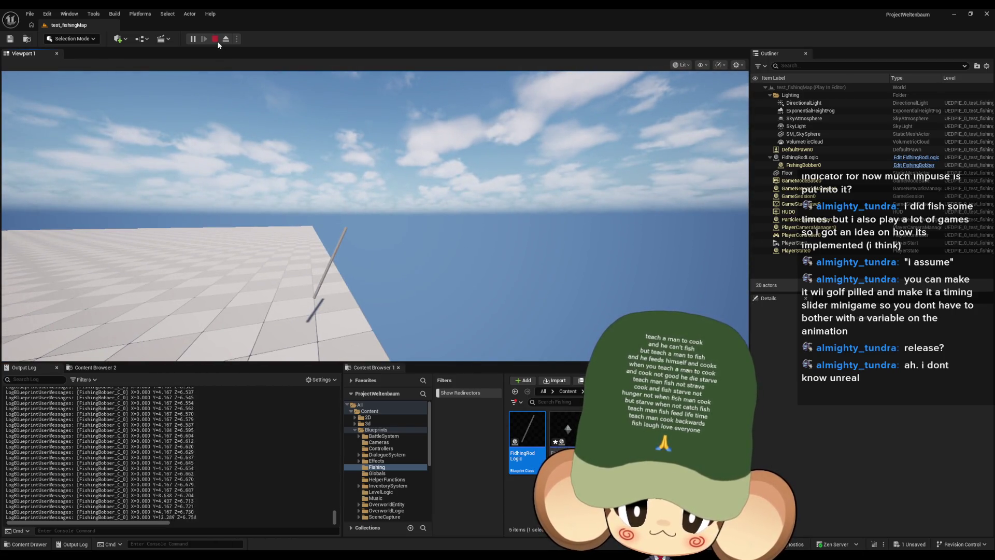
{"action": "mouse_move", "coordinate": [407, 555]}
{"action": "left_click", "coordinate": [502, 531]}
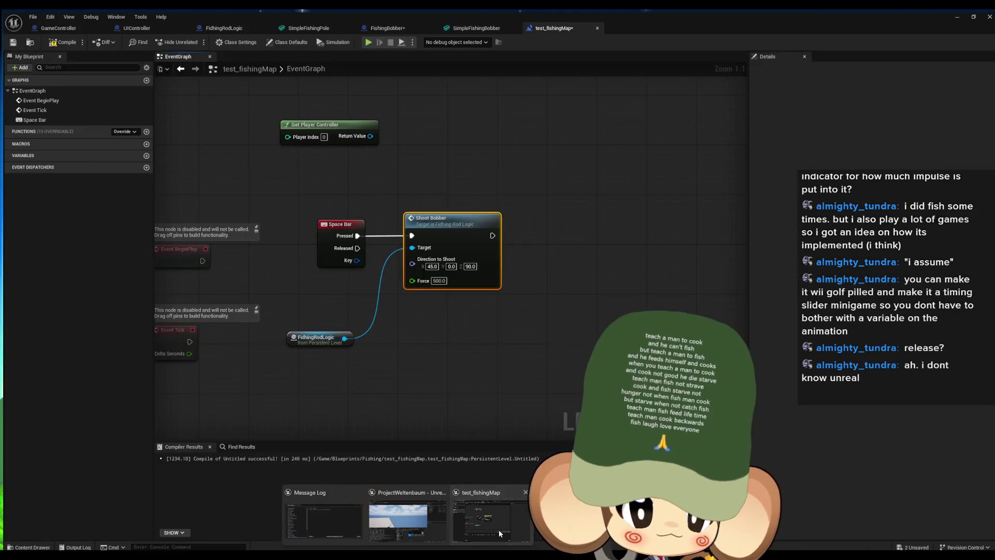
Follow Shoot Bobber into FishingBobber's FlyToDirection, browse its other function graphs, and drag from Impulse Direction
{"action": "double_click", "coordinate": [456, 243]}
{"action": "left_click_drag", "start_coordinate": [441, 363], "coordinate": [498, 353]}
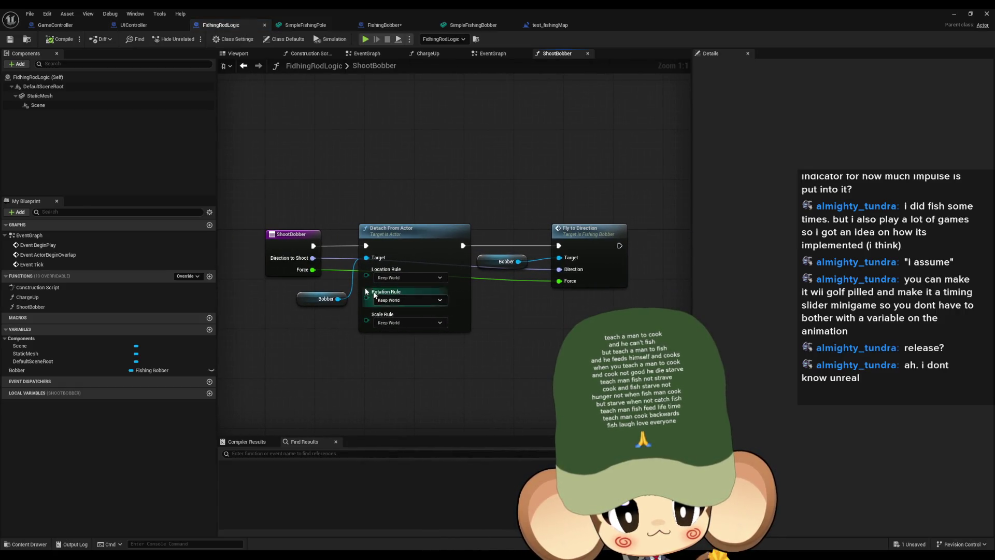
{"action": "double_click", "coordinate": [580, 230]}
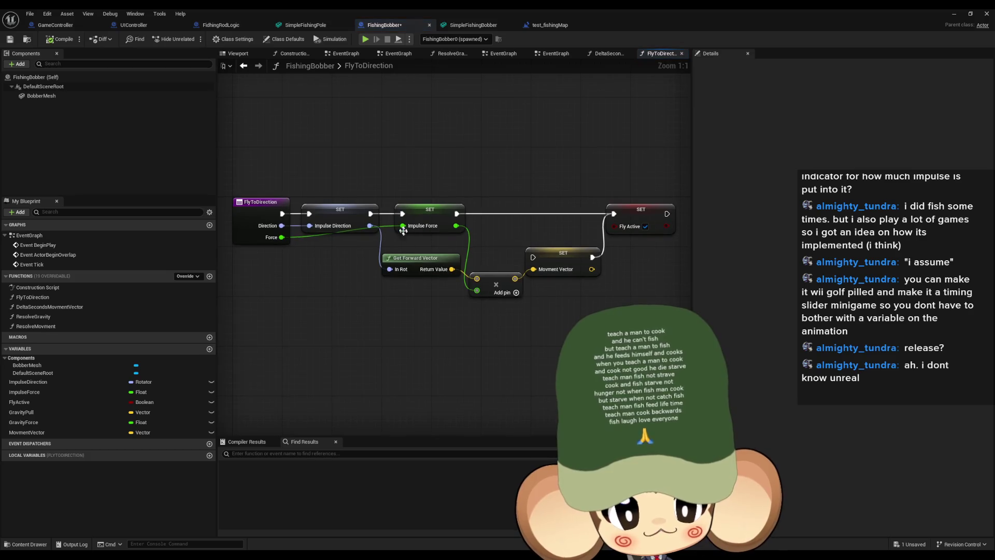
{"action": "double_click", "coordinate": [49, 307]}
{"action": "double_click", "coordinate": [47, 318]}
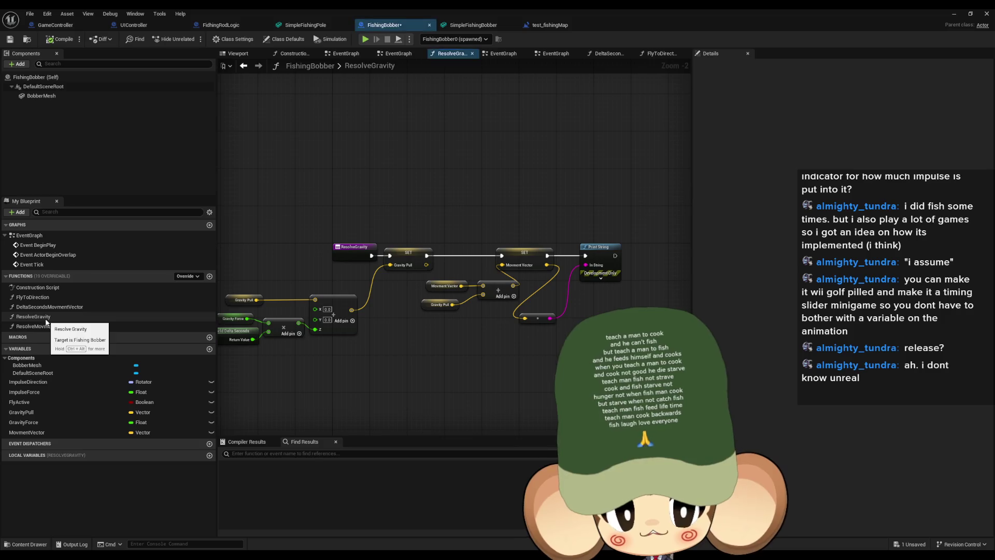
{"action": "double_click", "coordinate": [43, 326]}
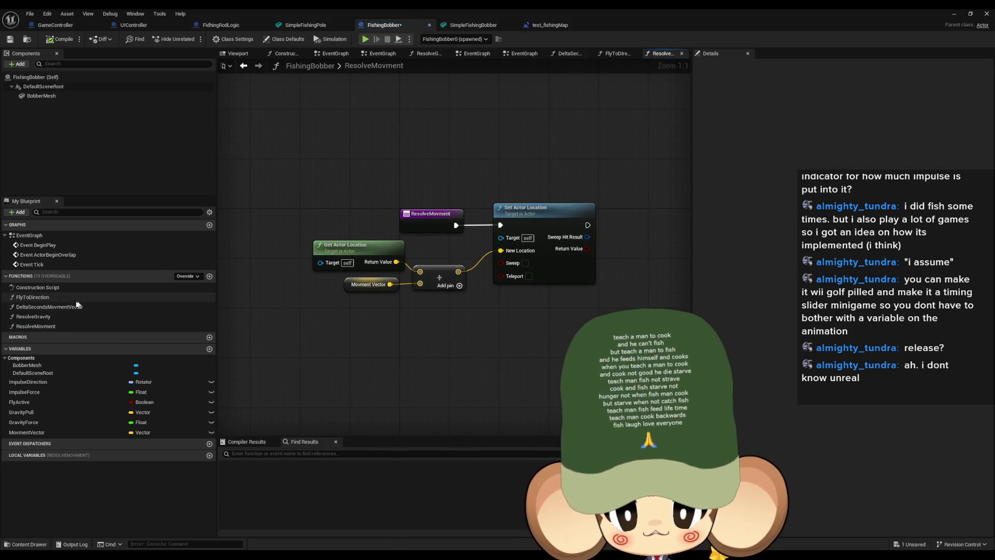
{"action": "double_click", "coordinate": [48, 296]}
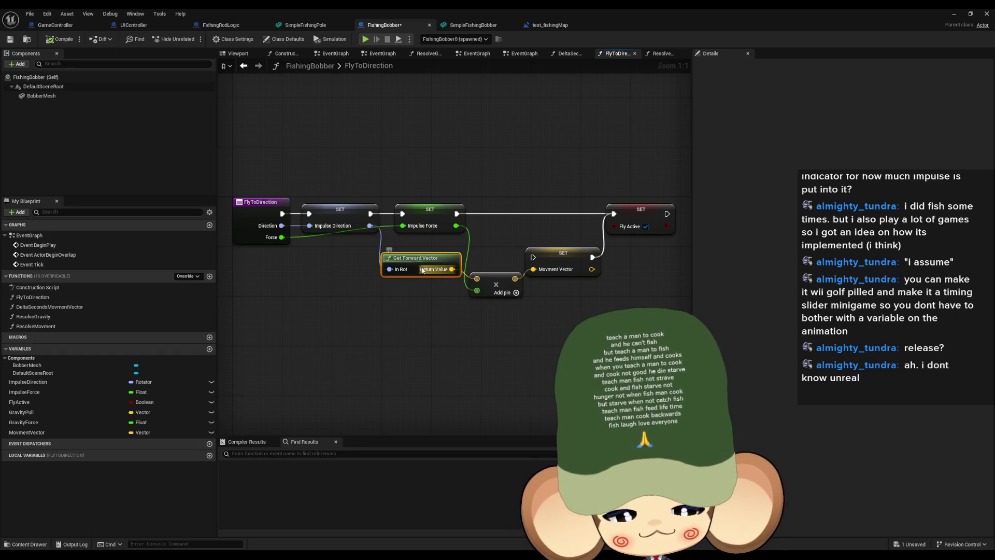
{"action": "left_click_drag", "start_coordinate": [369, 226], "coordinate": [368, 319]}
Search the node menu for 'loo' and 'for' from Impulse Direction, then dismiss it
{"action": "type", "text": "look"}
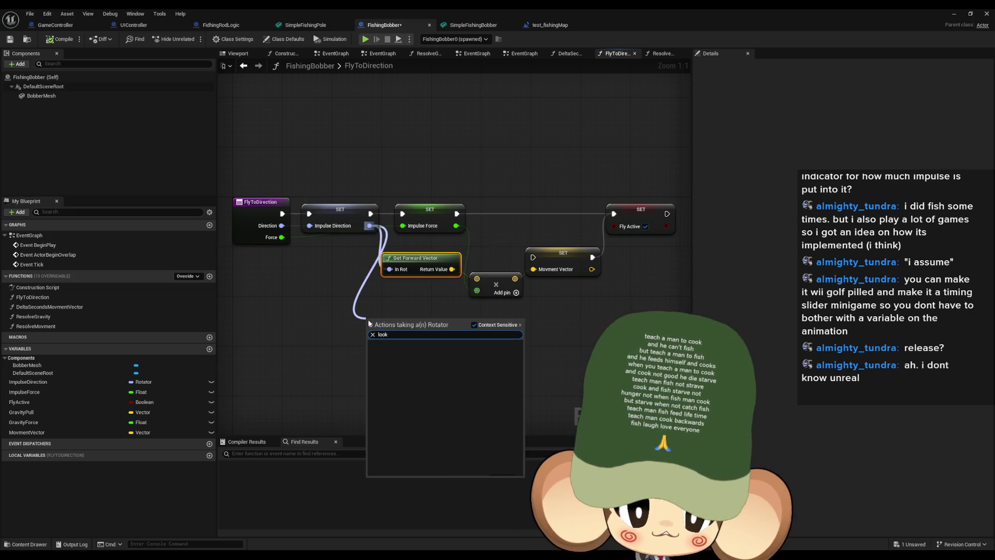
{"action": "key", "text": "BackSpace"}
{"action": "key", "text": "BackSpace"}
{"action": "key", "text": "BackSpace"}
{"action": "type", "text": "loo"}
{"action": "key", "text": "BackSpace"}
{"action": "key", "text": "BackSpace"}
{"action": "key", "text": "BackSpace"}
{"action": "type", "text": "for"}
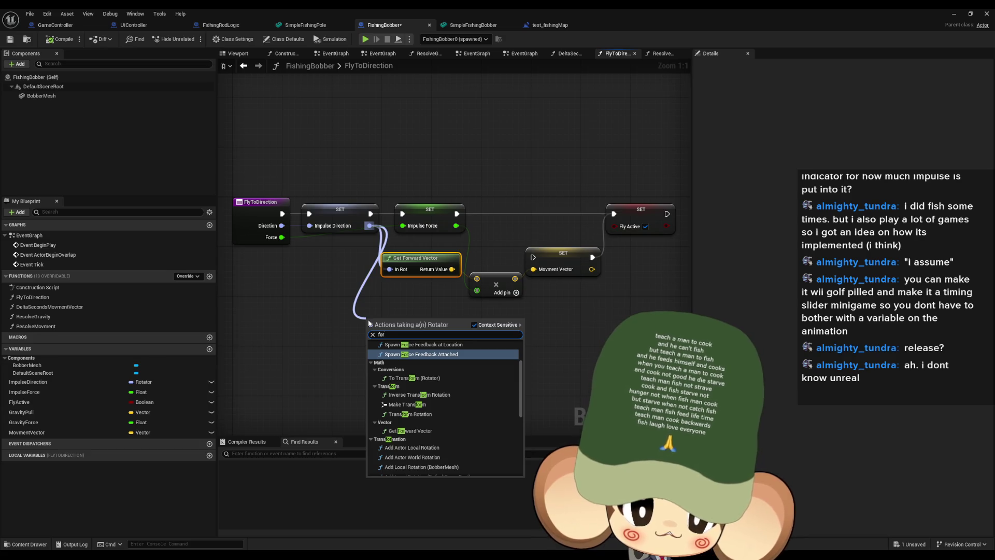
{"action": "scroll", "coordinate": [492, 415], "scroll_direction": "down", "scroll_amount": 8}
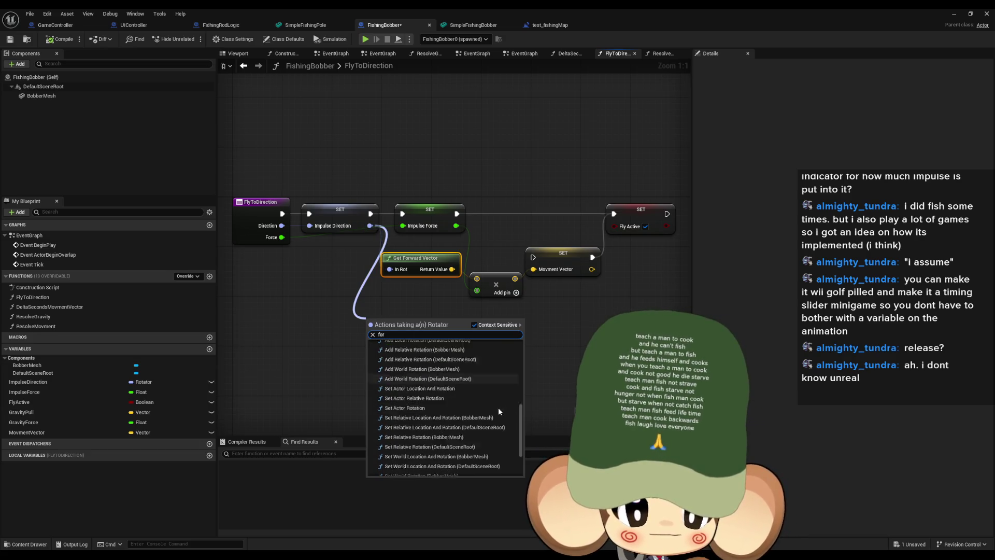
{"action": "scroll", "coordinate": [508, 409], "scroll_direction": "down", "scroll_amount": 2}
{"action": "scroll", "coordinate": [508, 404], "scroll_direction": "up", "scroll_amount": 10}
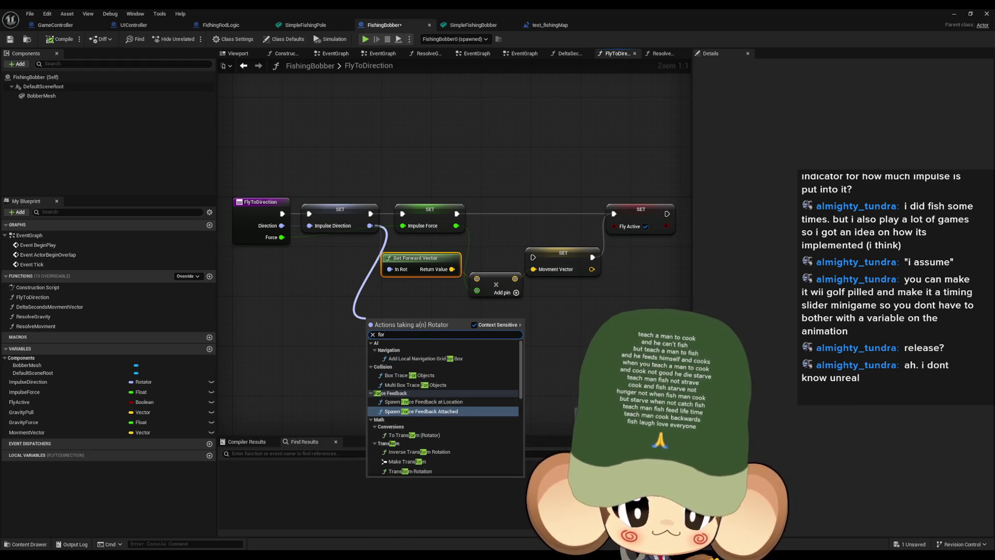
{"action": "left_click", "coordinate": [580, 363]}
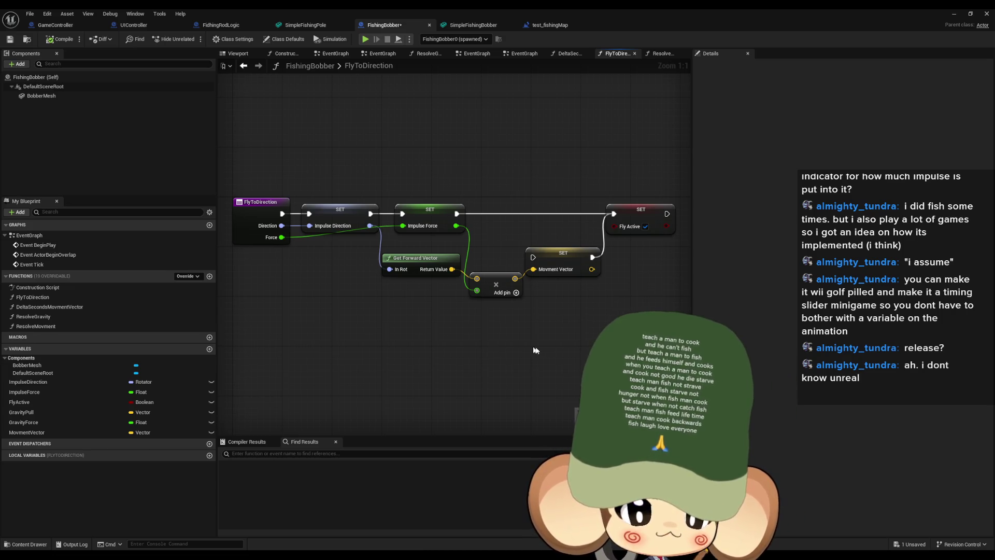
Zoom out of FlyToDirection and switch to FidhingRodLogic's ShootBobber graph
{"action": "scroll", "coordinate": [493, 329], "scroll_direction": "down", "scroll_amount": 2}
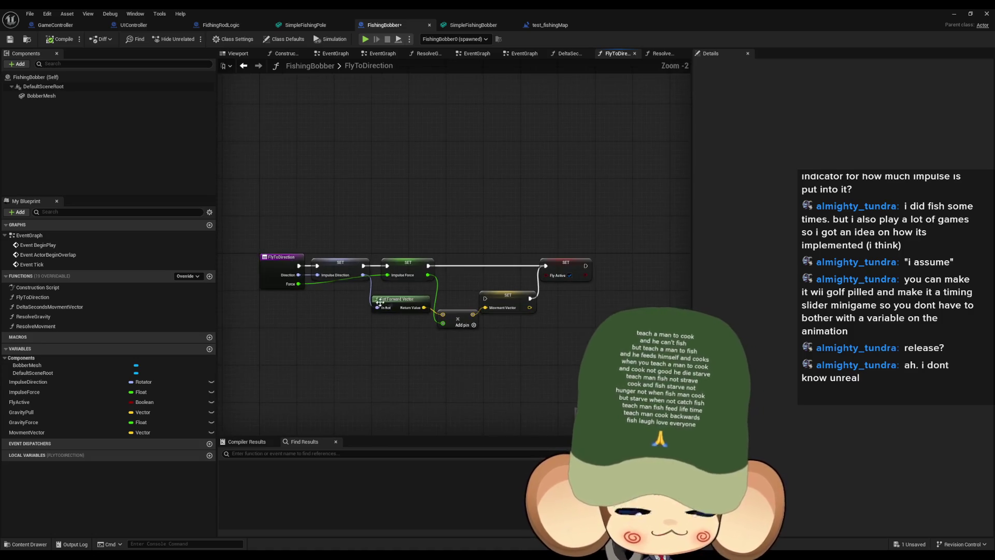
{"action": "left_click_drag", "start_coordinate": [481, 362], "coordinate": [502, 354]}
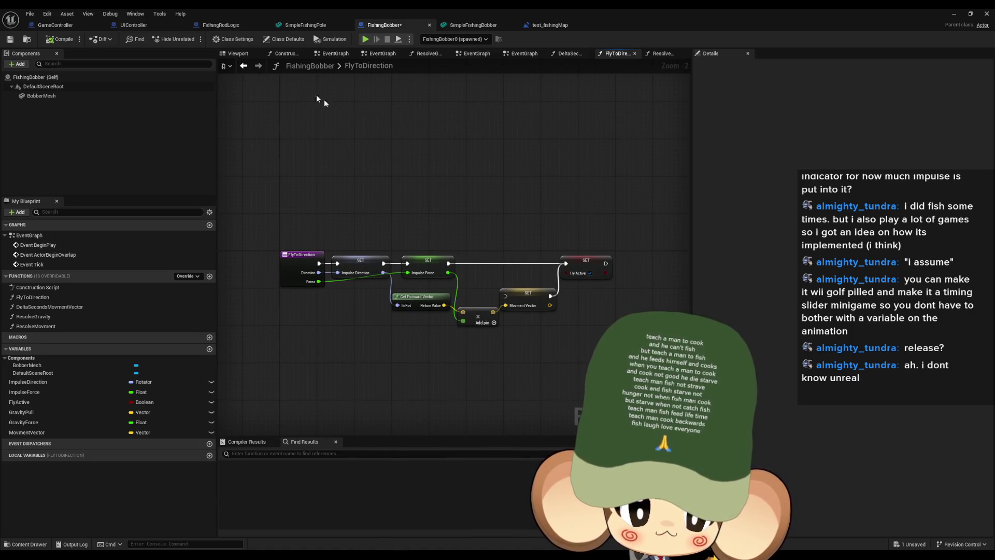
{"action": "left_click", "coordinate": [223, 25]}
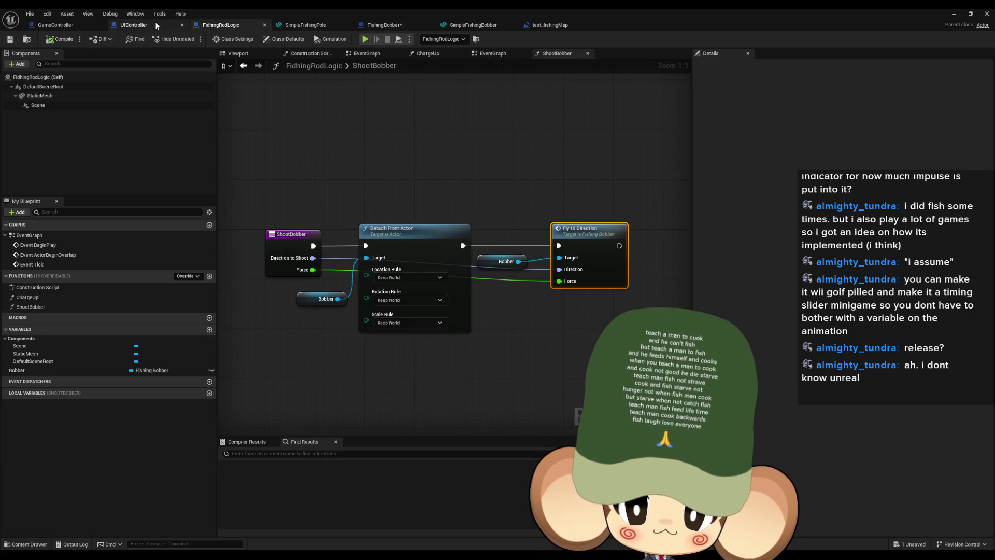
In the test_fishingMap level blueprint, set Shoot Bobber's Direction to Shoot to 0, 0, 0
{"action": "left_click", "coordinate": [158, 26]}
{"action": "left_click", "coordinate": [223, 25]}
{"action": "left_click", "coordinate": [78, 25]}
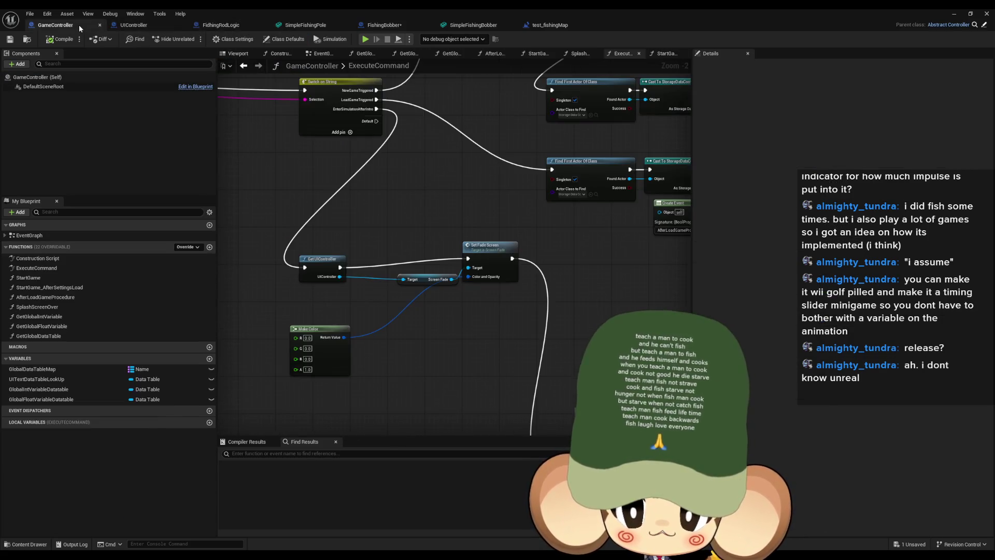
{"action": "scroll", "coordinate": [418, 267], "scroll_direction": "down", "scroll_amount": 3}
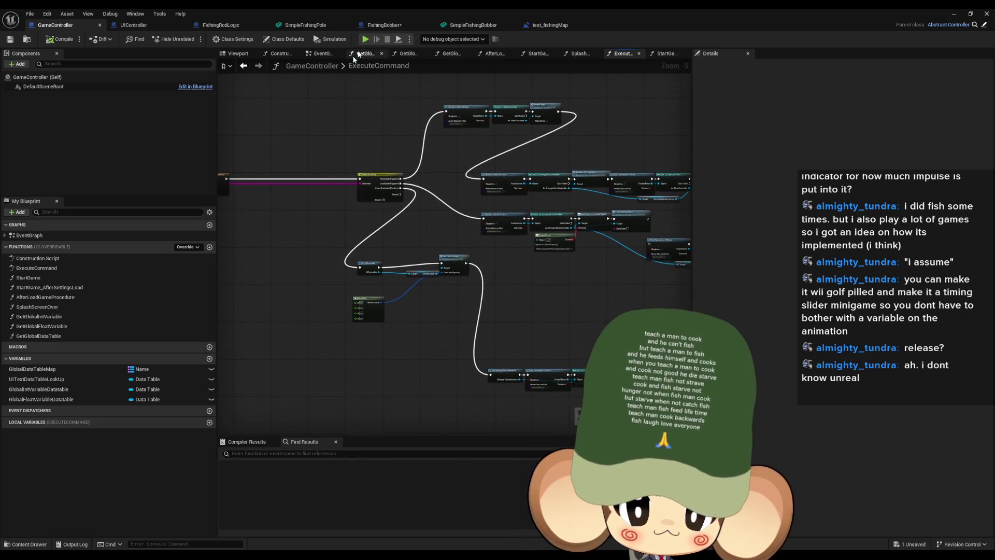
{"action": "left_click", "coordinate": [550, 25]}
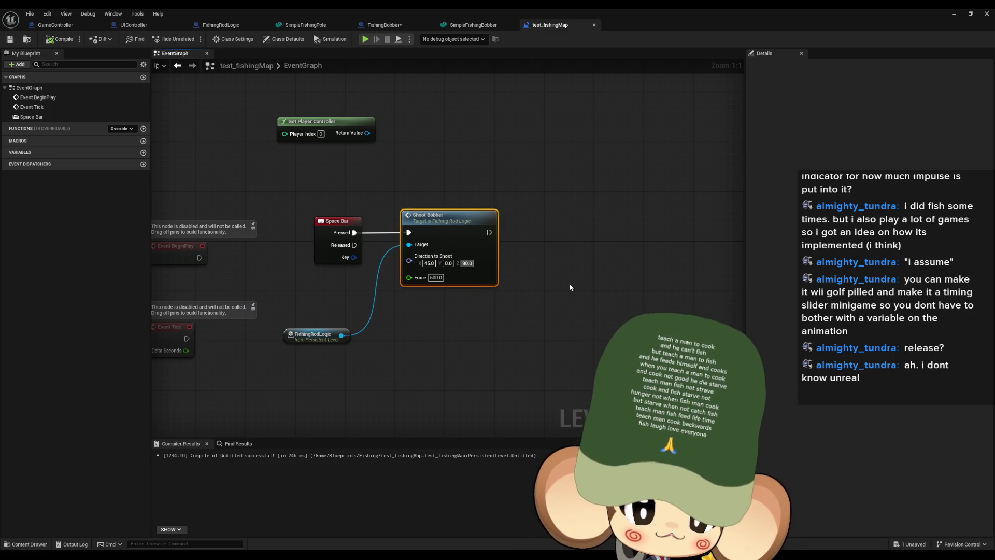
{"action": "left_click", "coordinate": [550, 285]}
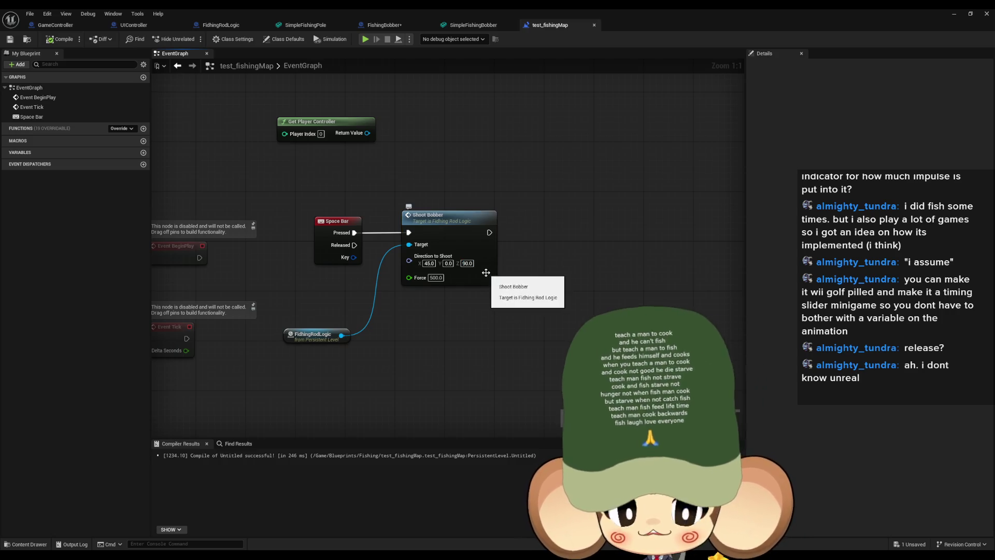
{"action": "left_click", "coordinate": [430, 263]}
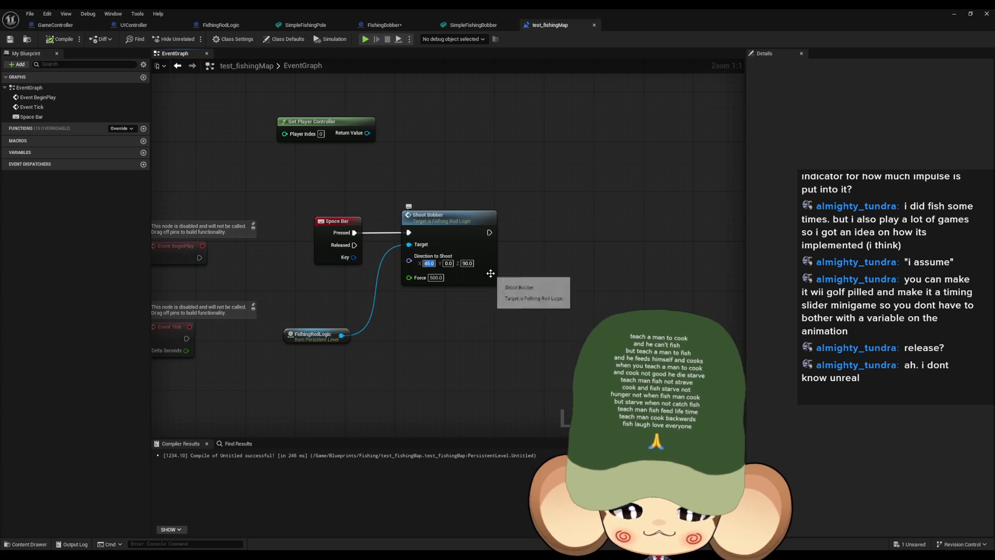
{"action": "type", "text": "0"}
Save, play-test the cast in the level, and return to the level blueprint
{"action": "key", "text": "ctrl+s"}
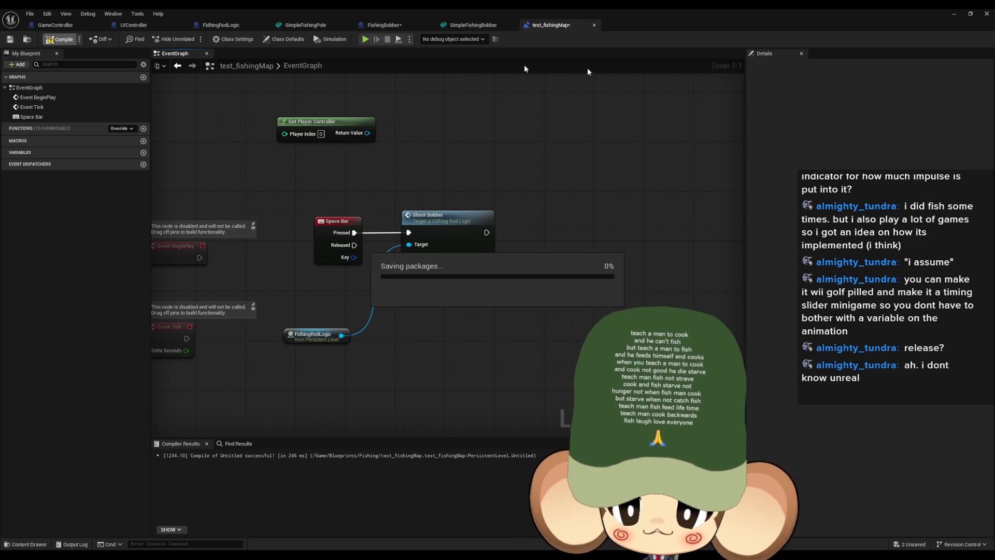
{"action": "left_click", "coordinate": [365, 39]}
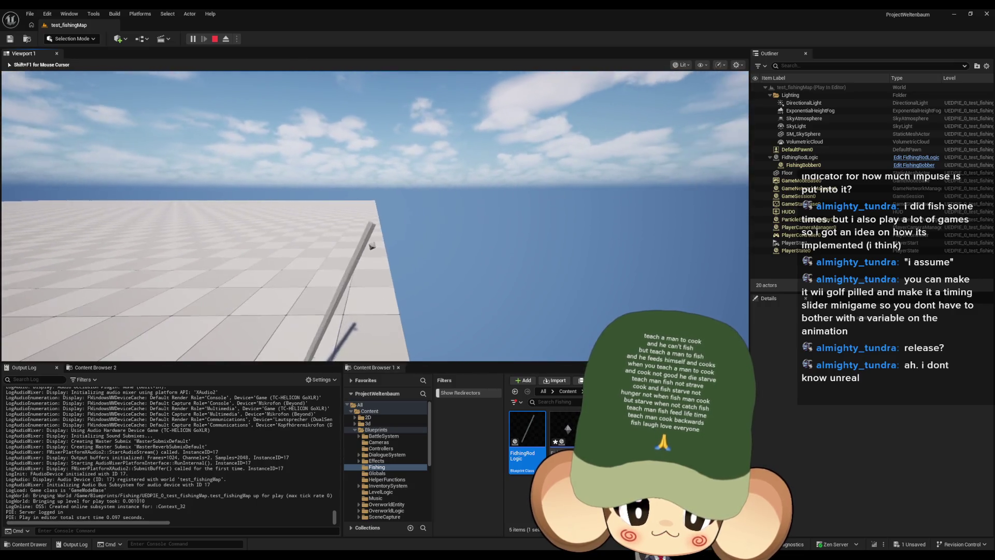
{"action": "left_click", "coordinate": [375, 216]}
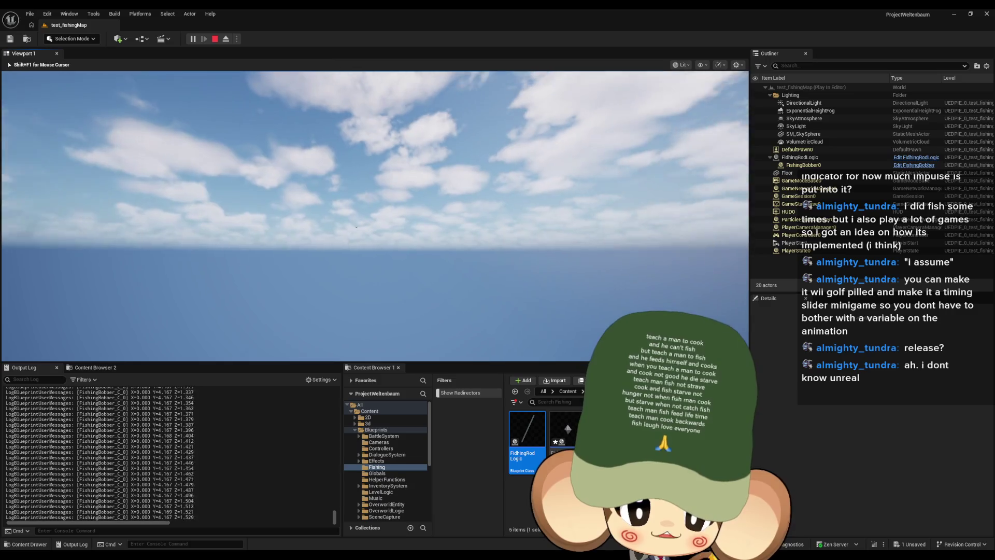
{"action": "key", "text": "shift+F1"}
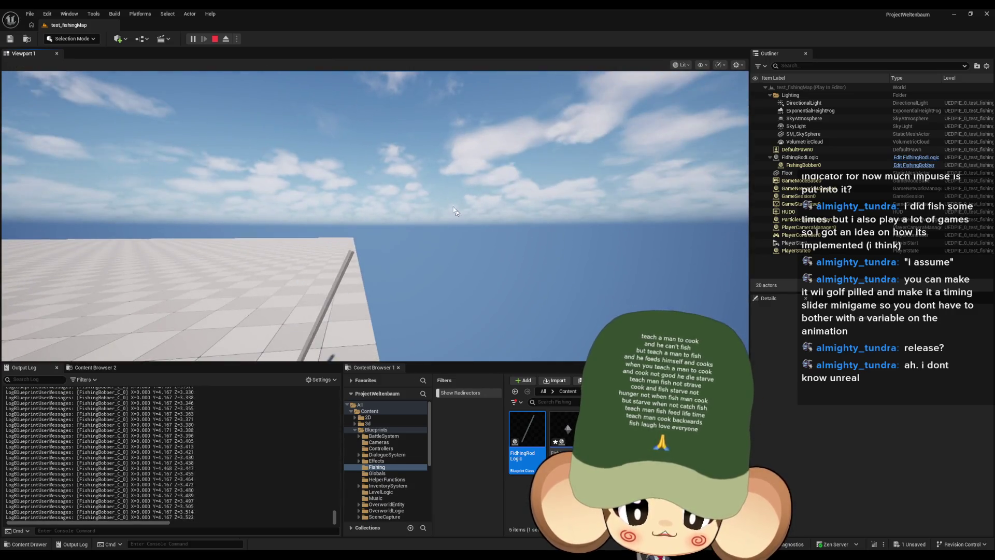
{"action": "key", "text": "Escape"}
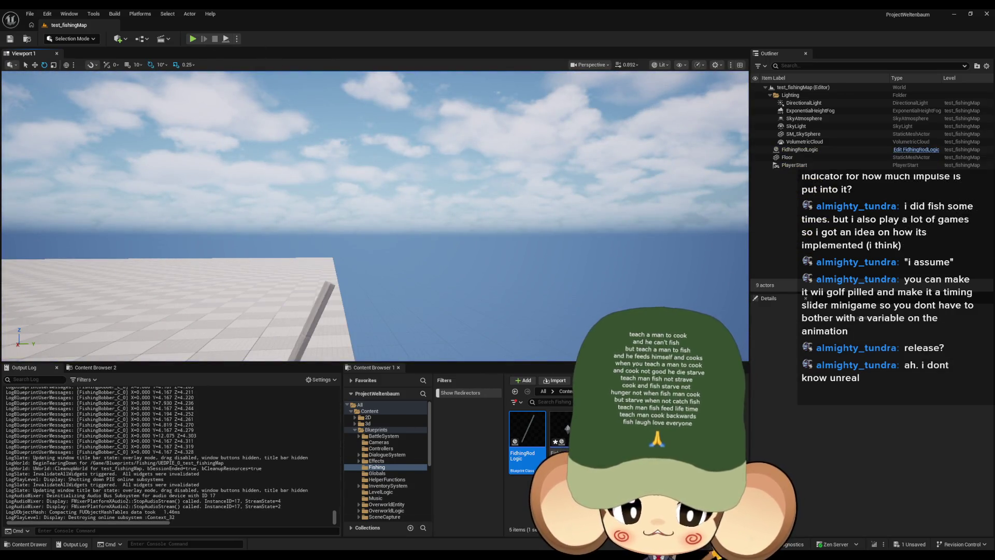
{"action": "key", "text": "alt+Tab"}
{"action": "left_click", "coordinate": [463, 263]}
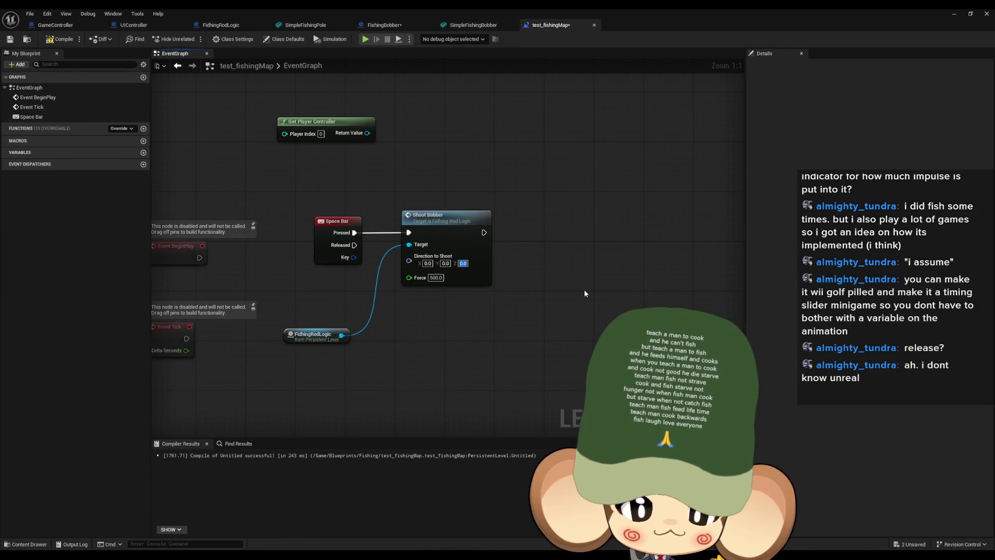
Run another play test of the bobber cast in the level
{"action": "key", "text": "alt+Tab"}
{"action": "left_click", "coordinate": [197, 39]}
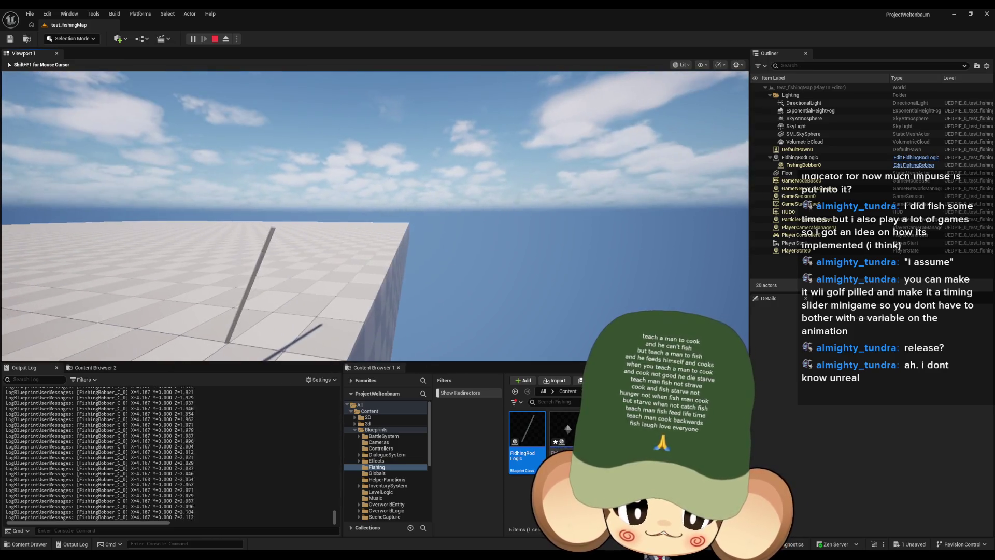
{"action": "key", "text": "Escape"}
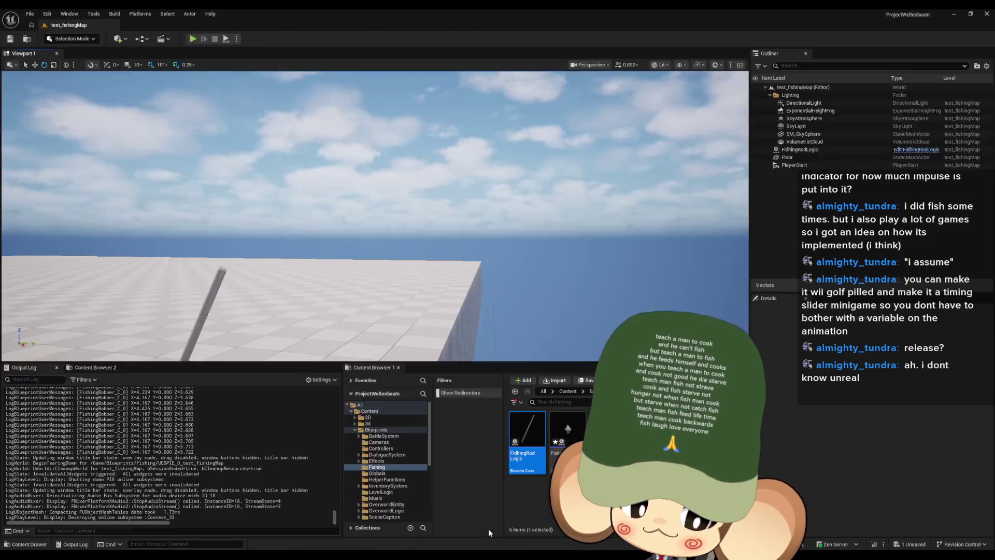
Set the Z value of Shoot Bobber's Direction to Shoot to 90
{"action": "key", "text": "alt+Tab"}
{"action": "left_click", "coordinate": [463, 264]}
{"action": "type", "text": "90"}
{"action": "key", "text": "Return"}
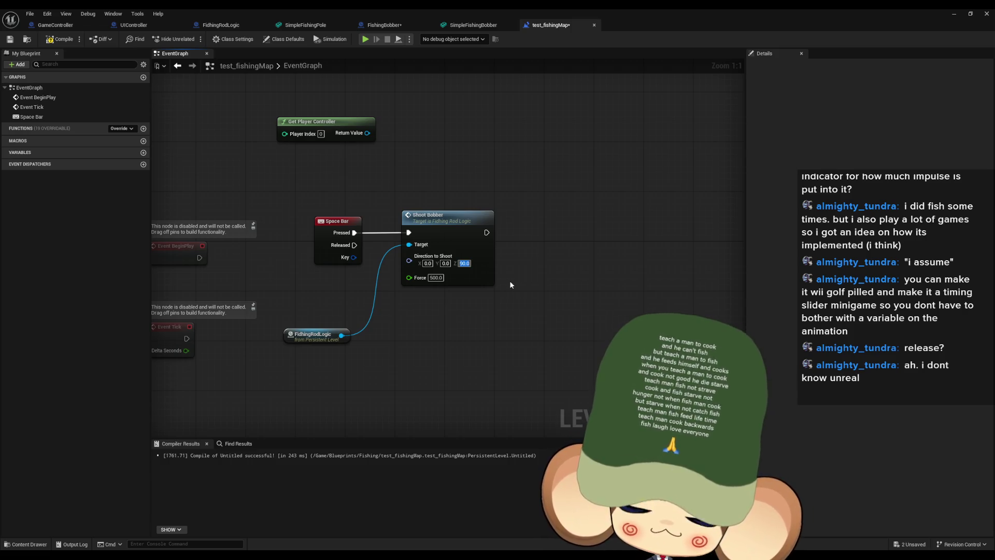
Drill from Shoot Bobber through Fly to Direction into FishingBobber's DeltaSecondsMovmentVector function
{"action": "double_click", "coordinate": [441, 232]}
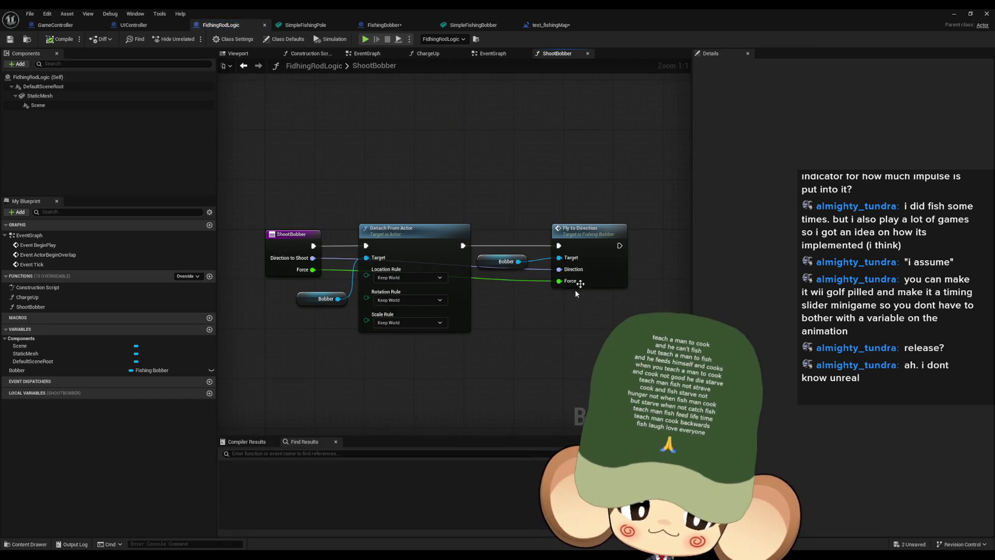
{"action": "double_click", "coordinate": [589, 243]}
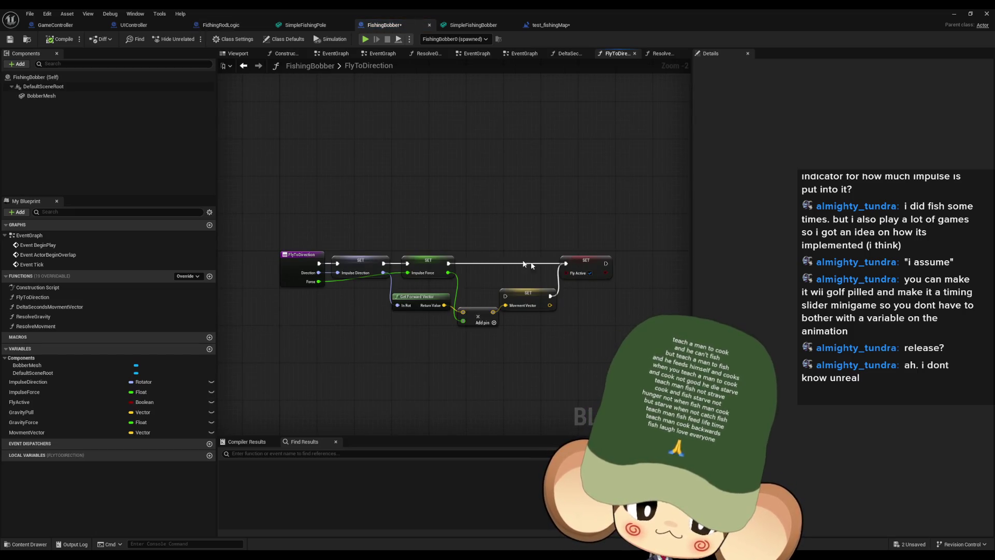
{"action": "double_click", "coordinate": [26, 236]}
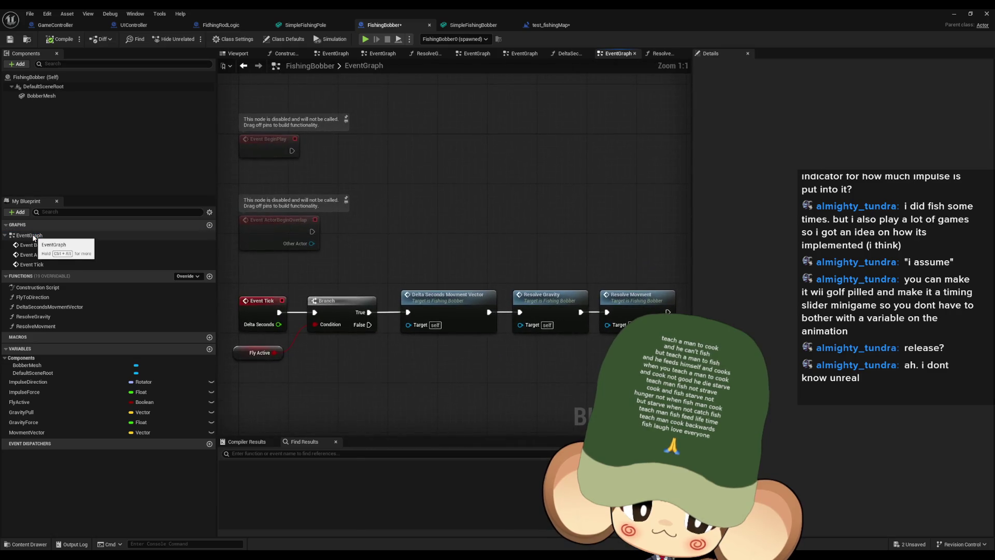
{"action": "double_click", "coordinate": [447, 298]}
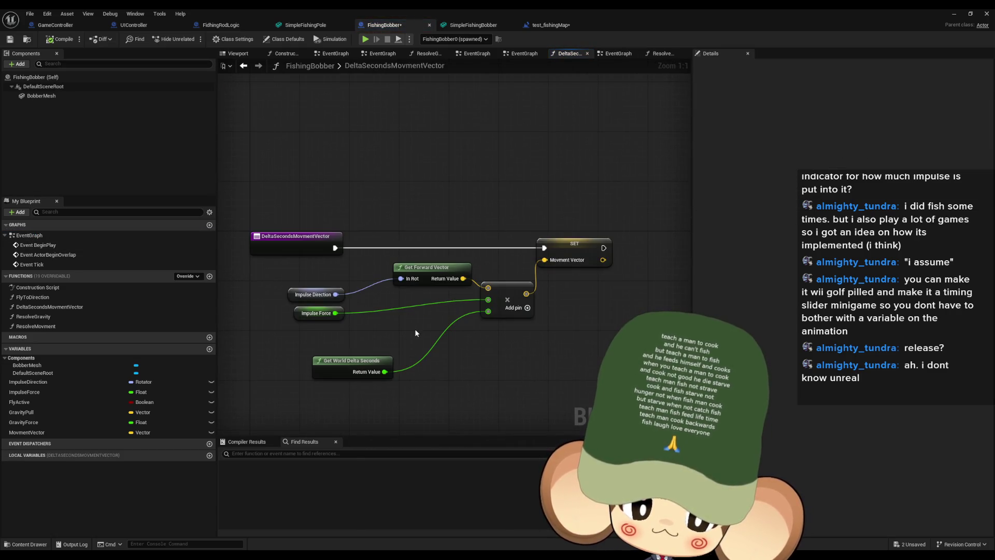
Inspect the MovmentVector, Impulse Direction, ImpulseForce, Get Forward Vector and Get World Delta Seconds nodes
{"action": "left_click", "coordinate": [587, 266]}
{"action": "left_click", "coordinate": [337, 295]}
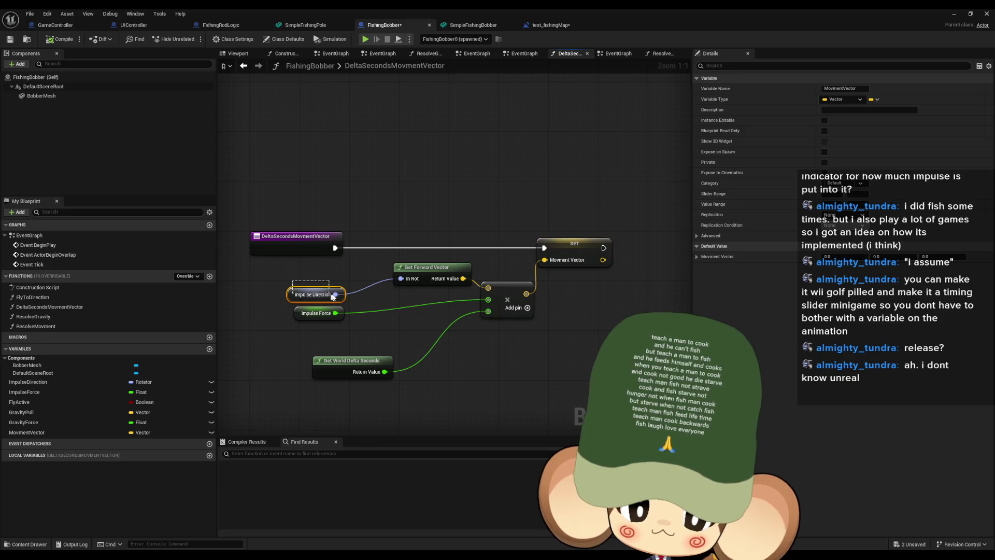
{"action": "left_click", "coordinate": [432, 270]}
{"action": "left_click", "coordinate": [322, 360]}
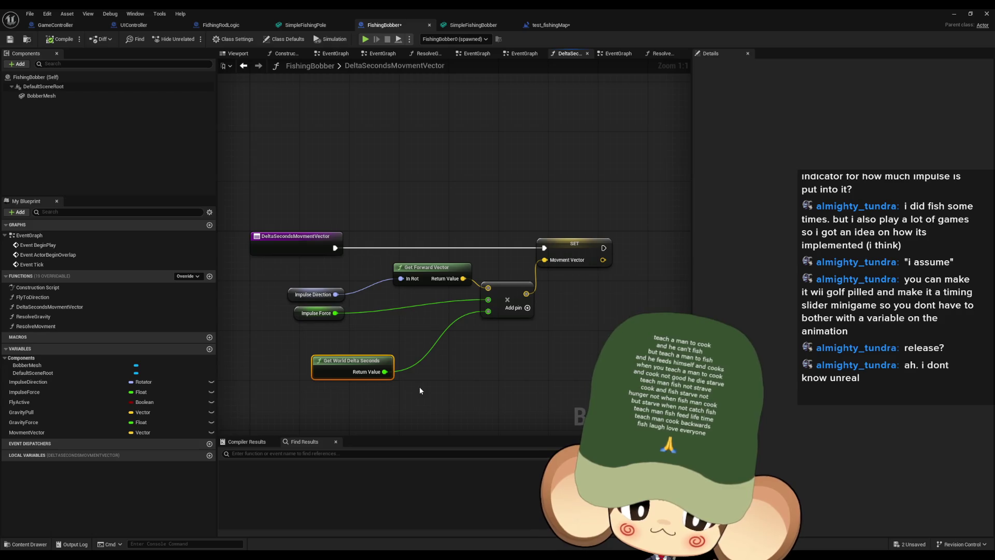
{"action": "left_click", "coordinate": [312, 313]}
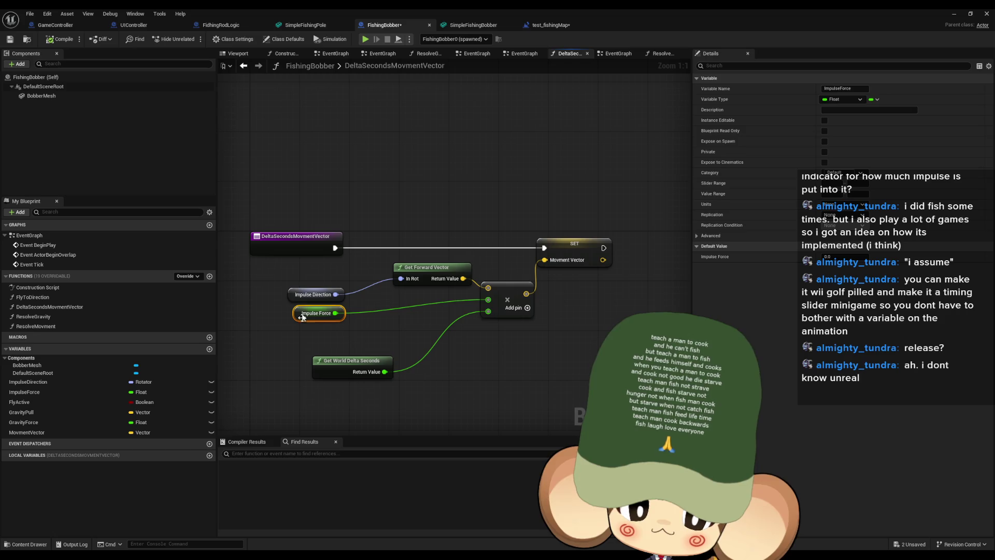
{"action": "left_click", "coordinate": [316, 295]}
{"action": "left_click", "coordinate": [396, 273]}
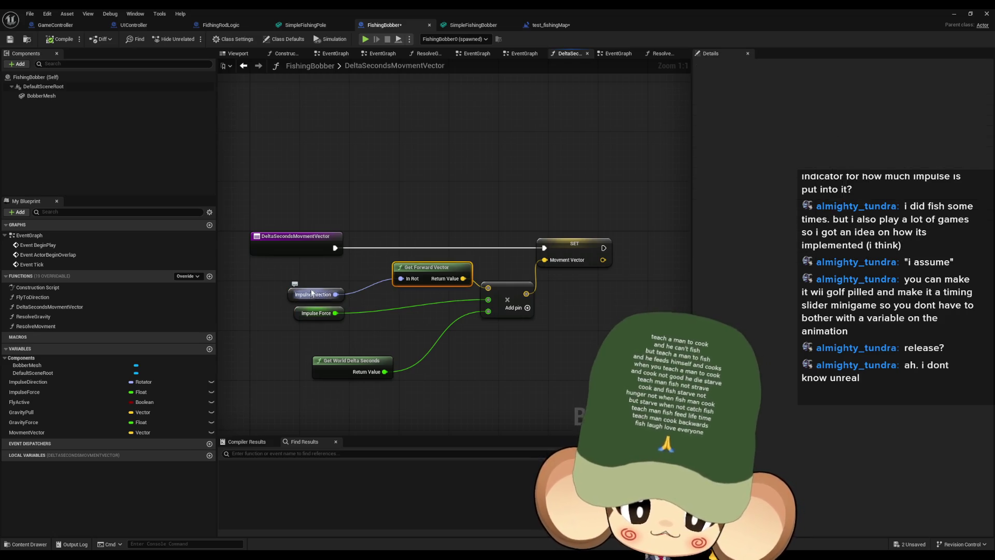
{"action": "left_click_drag", "start_coordinate": [431, 297], "coordinate": [427, 309]}
Insert a Print String node after the function entry, printing the Get Forward Vector value
{"action": "left_click_drag", "start_coordinate": [281, 270], "coordinate": [360, 200]}
{"action": "type", "text": "print"}
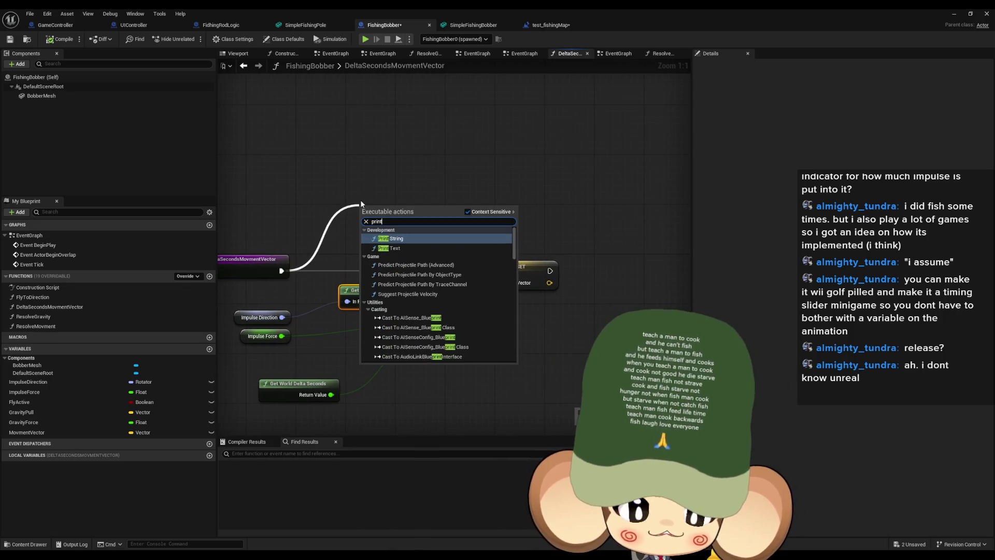
{"action": "key", "text": "Return"}
{"action": "left_click_drag", "start_coordinate": [373, 233], "coordinate": [410, 301]}
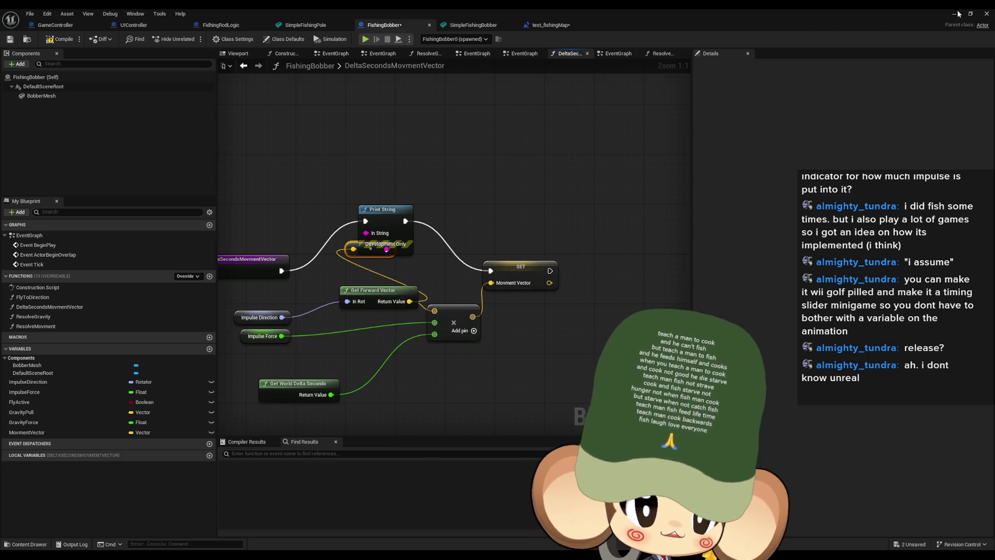
Play-test the map to see the printed vector, then return to the FishingBobber blueprint
{"action": "left_click", "coordinate": [550, 25]}
{"action": "left_click", "coordinate": [192, 39]}
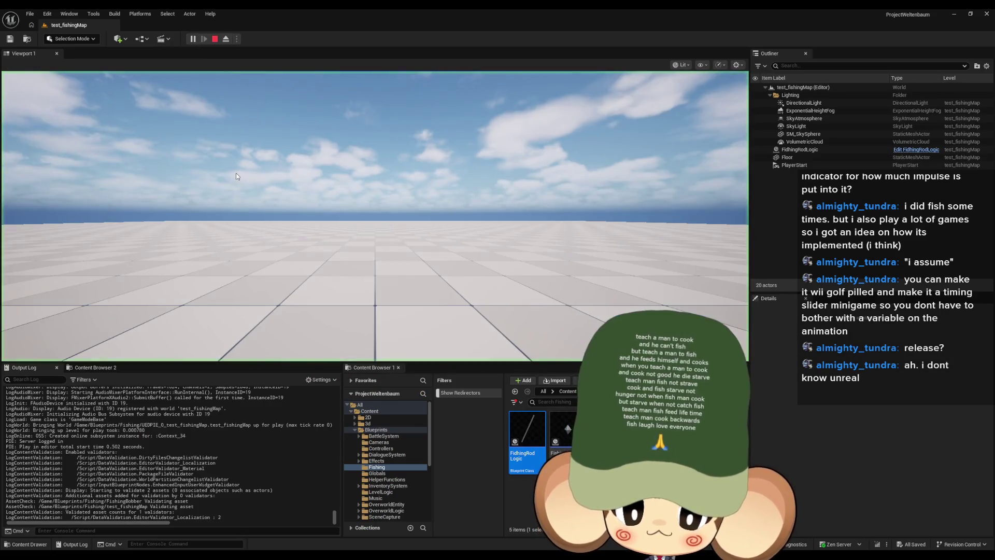
{"action": "left_click", "coordinate": [354, 222]}
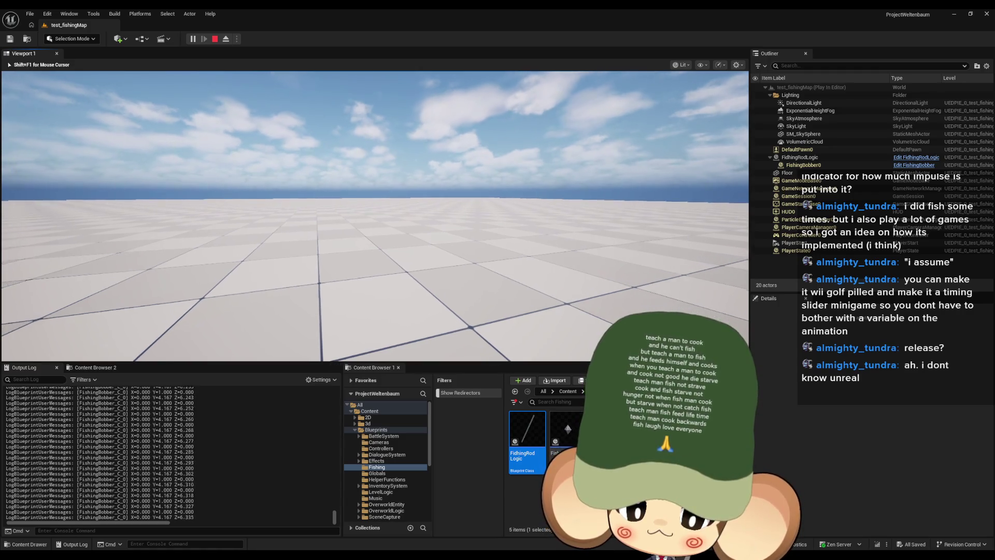
{"action": "key", "text": "shift+F1"}
{"action": "key", "text": "Escape"}
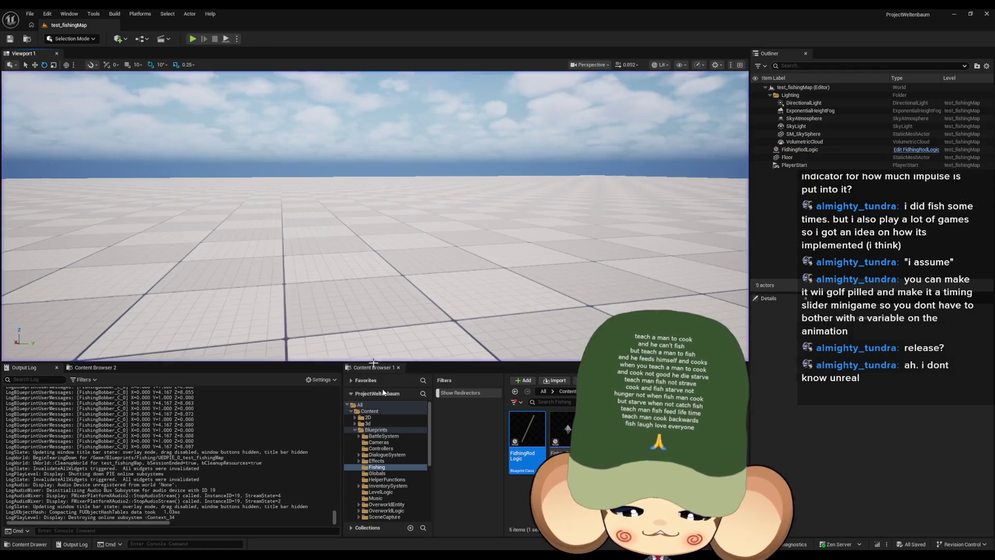
{"action": "mouse_move", "coordinate": [408, 557]}
{"action": "left_click", "coordinate": [491, 526]}
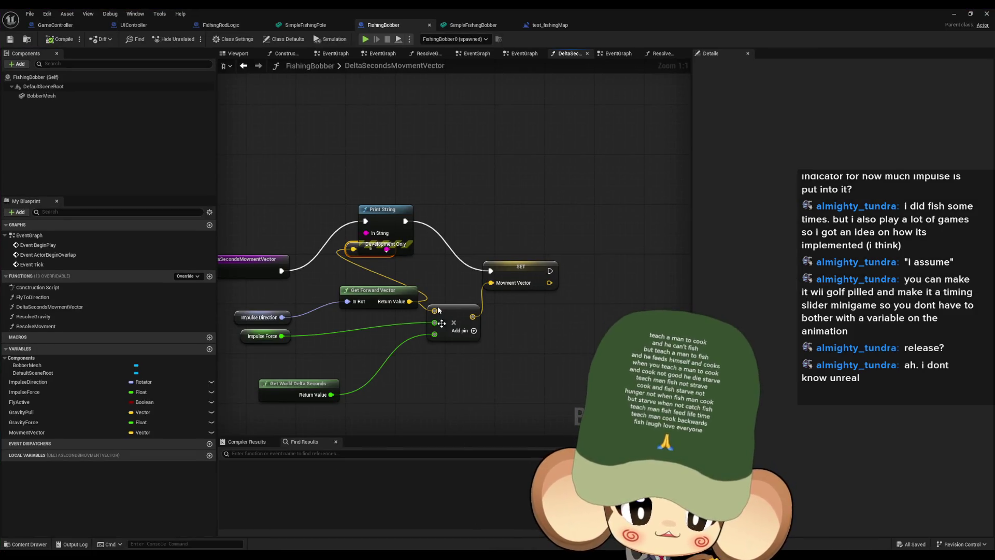
Wire the function entry straight to the SET node and run a play test
{"action": "left_click_drag", "start_coordinate": [282, 271], "coordinate": [528, 271]}
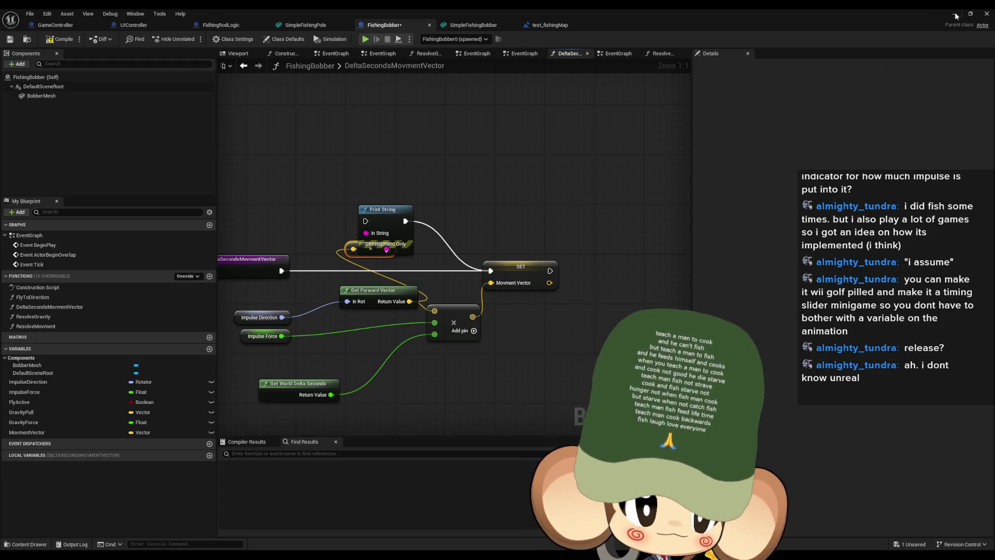
{"action": "left_click", "coordinate": [954, 14]}
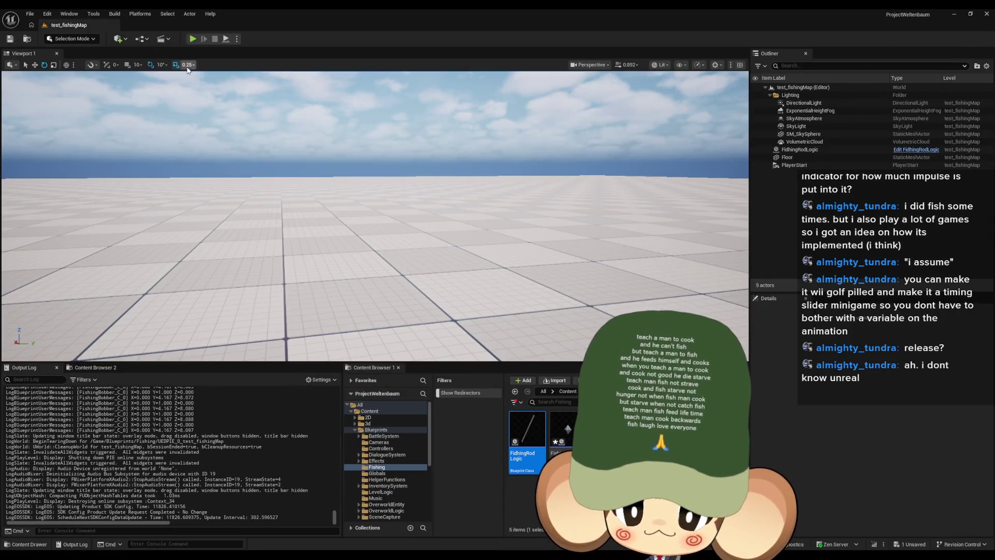
{"action": "left_click", "coordinate": [193, 40]}
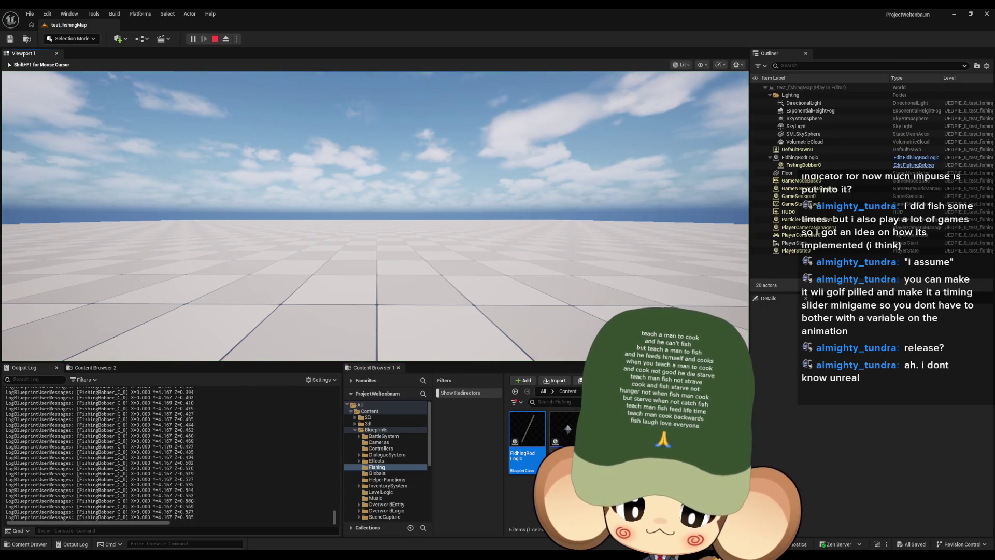
{"action": "key", "text": "Escape"}
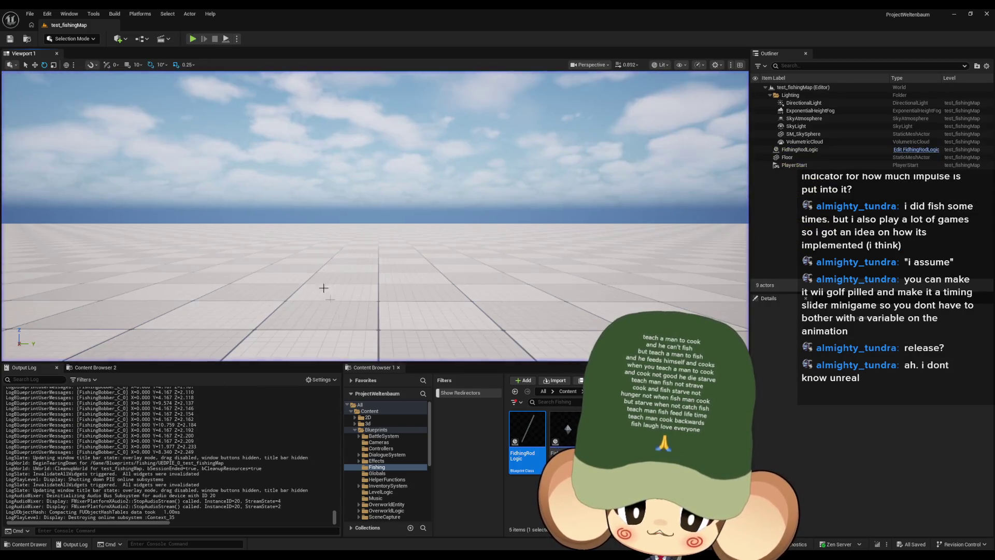
Delete the Print String node and go to the test_fishingMap level blueprint
{"action": "mouse_move", "coordinate": [503, 545]}
{"action": "left_click", "coordinate": [321, 497]}
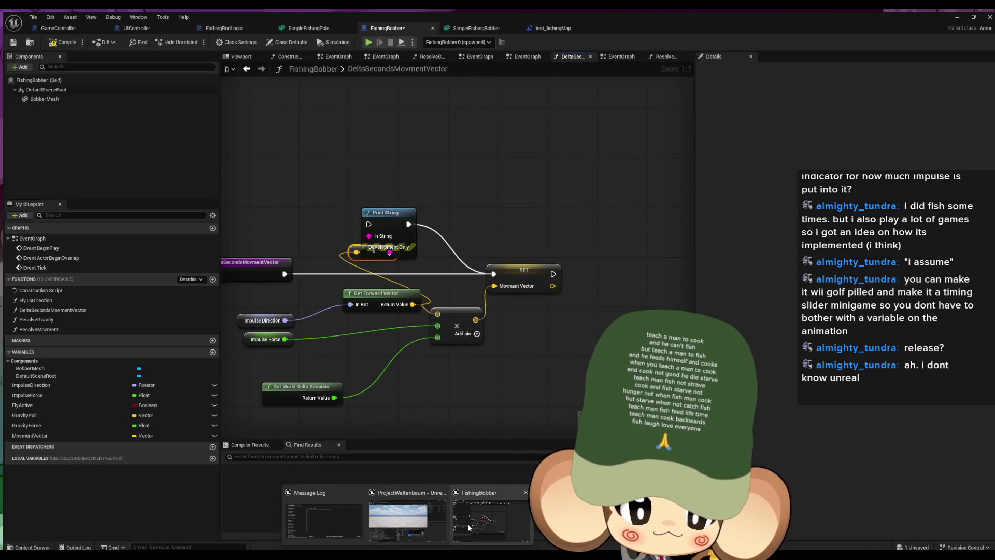
{"action": "mouse_move", "coordinate": [372, 186]}
{"action": "left_mouse_down"}
{"action": "mouse_move", "coordinate": [458, 251]}
{"action": "mouse_move", "coordinate": [420, 303]}
{"action": "left_mouse_up"}
{"action": "key", "text": "Delete"}
{"action": "left_click", "coordinate": [397, 202]}
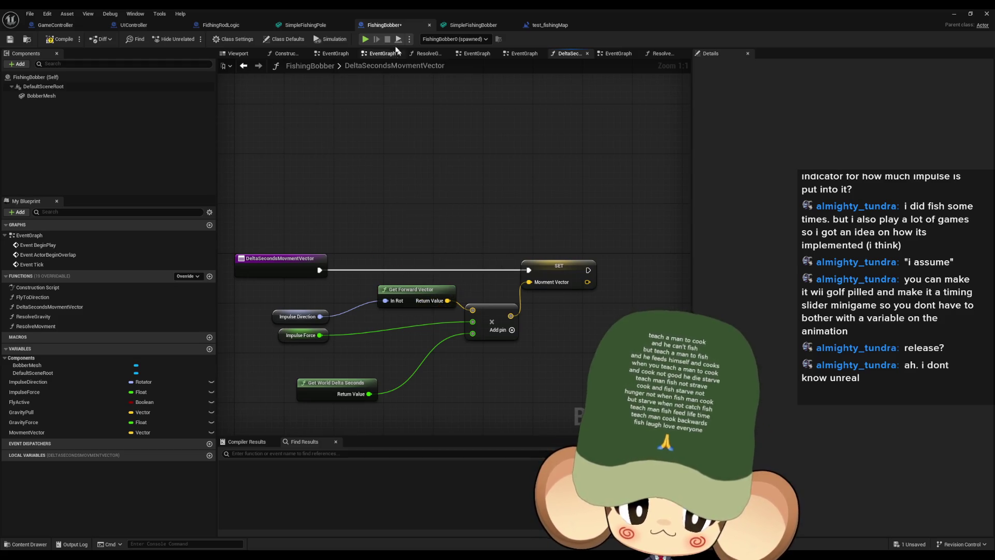
{"action": "left_click", "coordinate": [548, 23]}
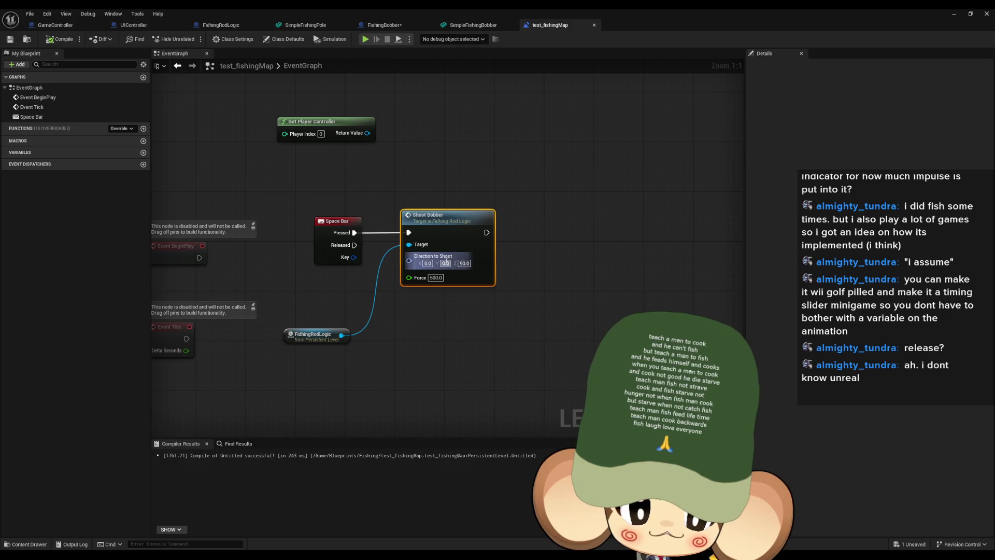
Set Direction to Shoot Y to 45 and play-test the cast
{"action": "type", "text": "45"}
{"action": "left_click", "coordinate": [591, 296]}
{"action": "left_click", "coordinate": [950, 9]}
{"action": "left_click", "coordinate": [193, 39]}
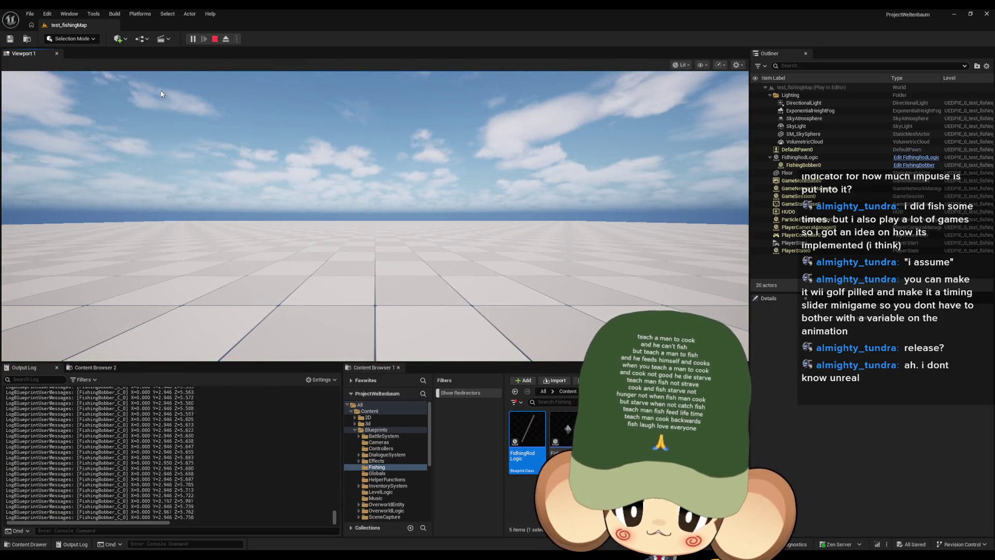
{"action": "left_click", "coordinate": [214, 39]}
{"action": "left_click", "coordinate": [197, 40]}
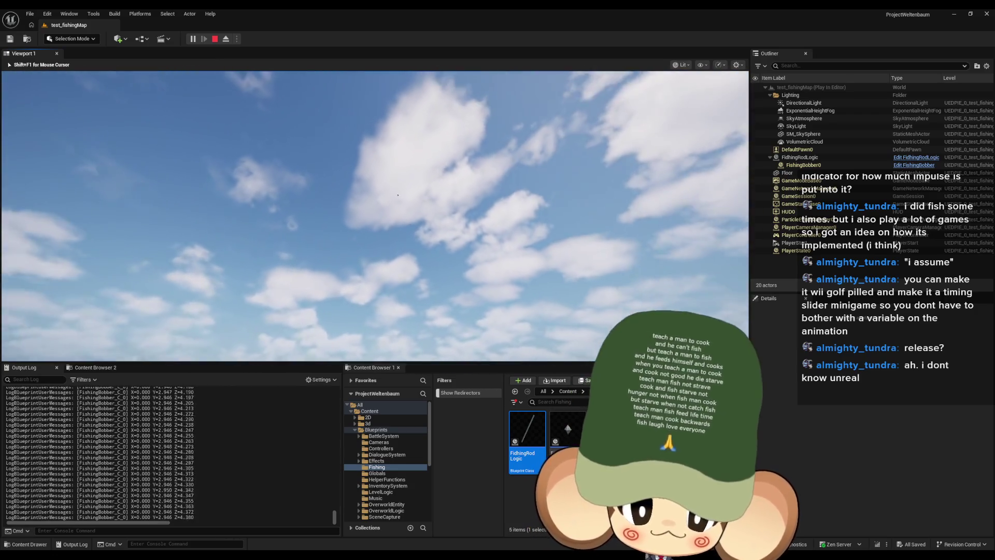
{"action": "key", "text": "shift+F1"}
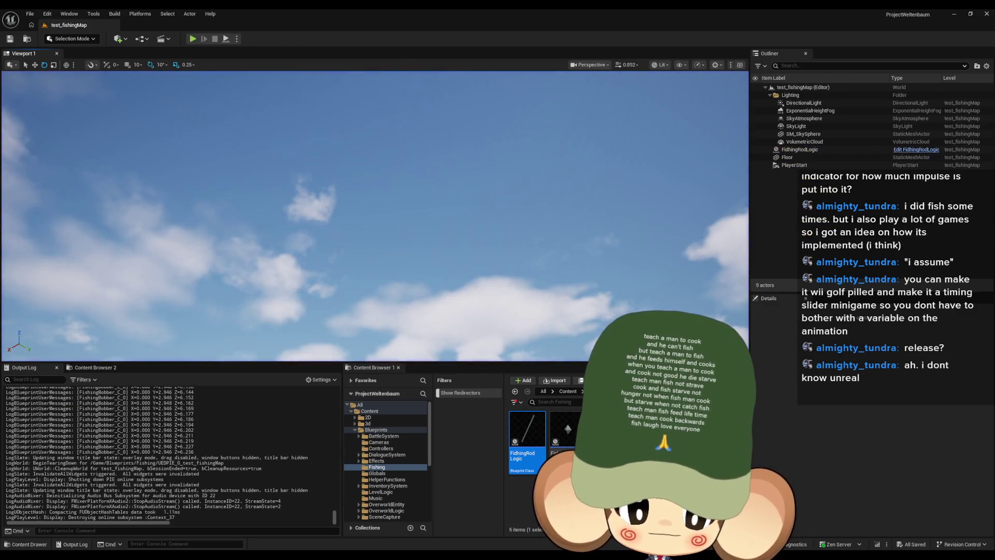
Set the Shoot Bobber force to 250, then open the rod's ShootBobber function
{"action": "mouse_move", "coordinate": [406, 556]}
{"action": "left_click", "coordinate": [481, 524]}
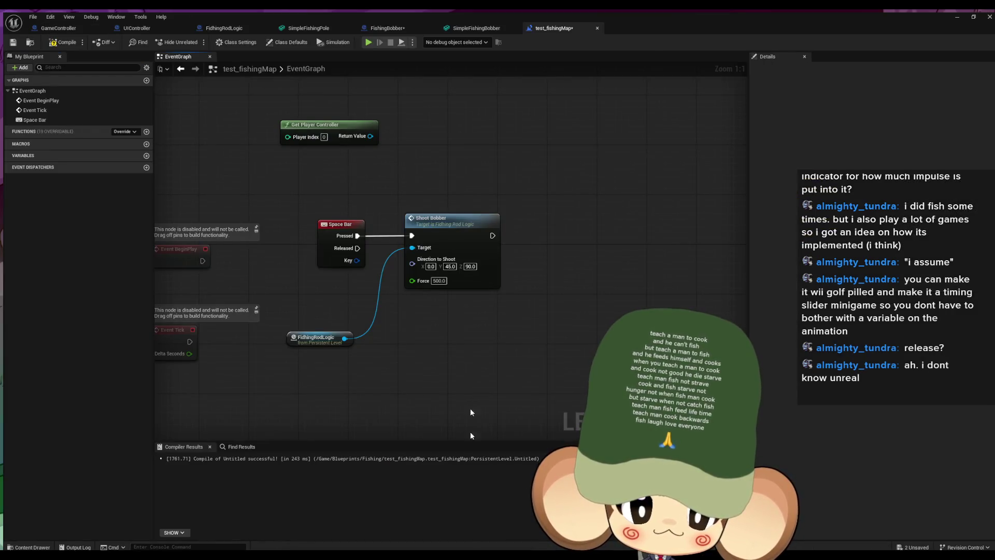
{"action": "left_click", "coordinate": [432, 277]}
{"action": "type", "text": "250"}
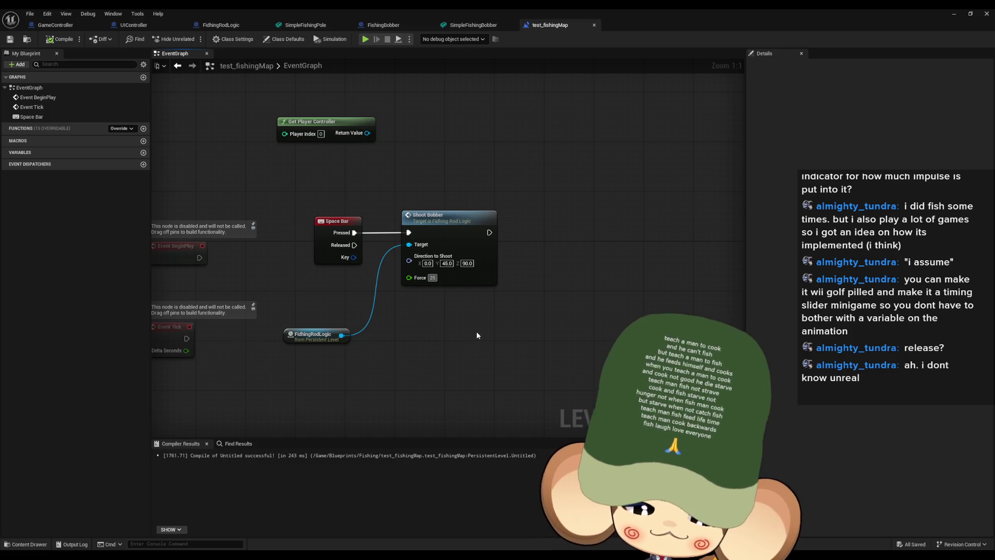
{"action": "key", "text": "Return"}
{"action": "double_click", "coordinate": [461, 225]}
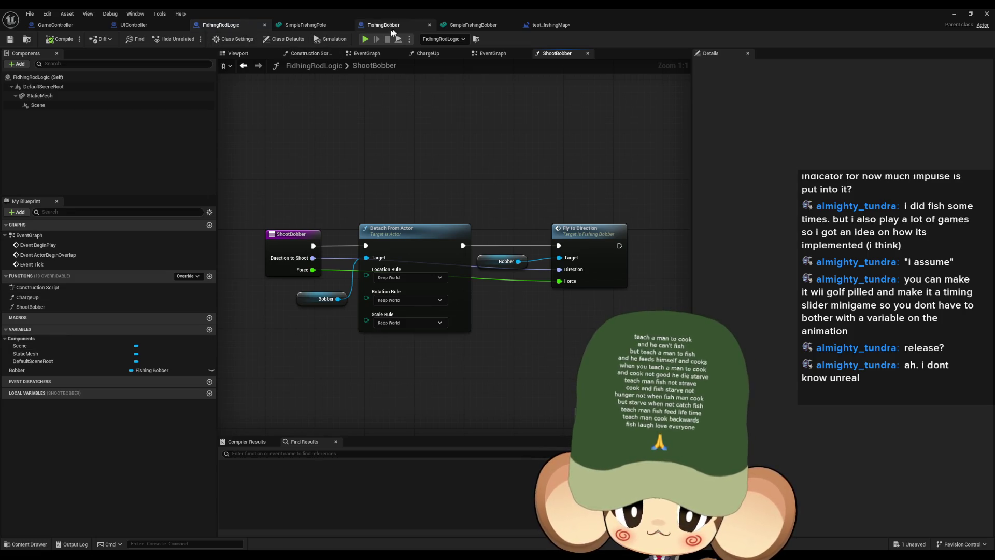
Edit the FishingBobber's GravityForce default value, then start playing test_fishingMap with Alt+P
{"action": "left_click", "coordinate": [405, 24]}
{"action": "left_click", "coordinate": [332, 334]}
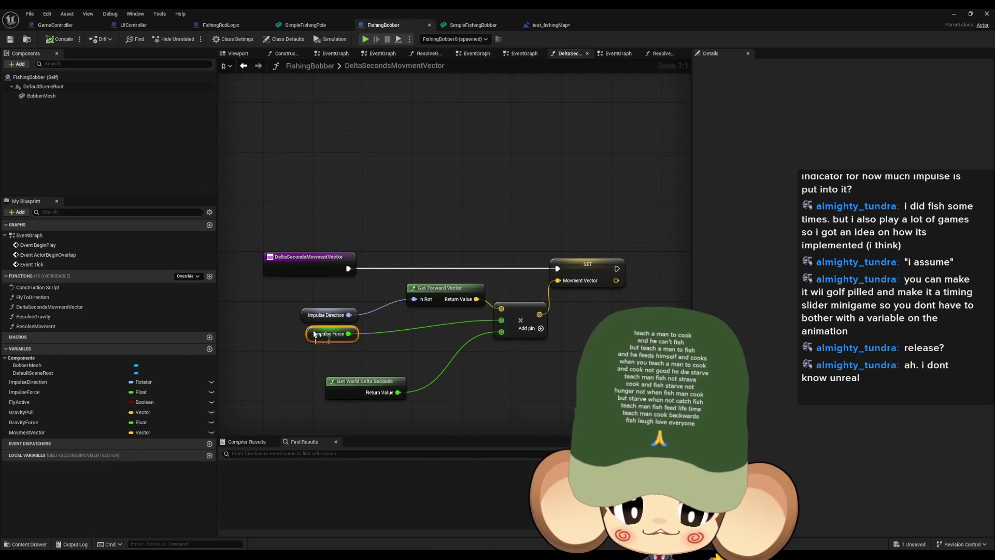
{"action": "left_click", "coordinate": [45, 422]}
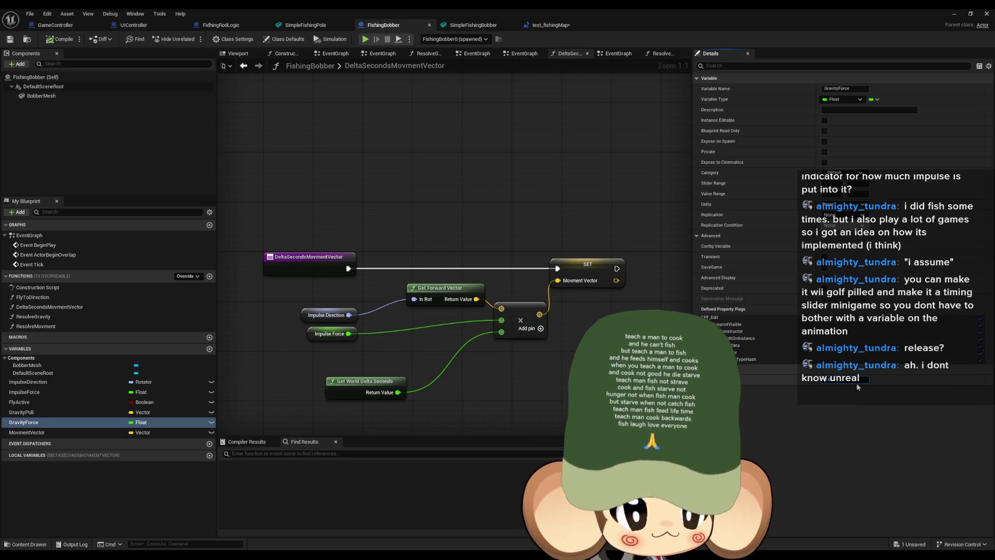
{"action": "key", "text": "Return"}
{"action": "left_click", "coordinate": [956, 15]}
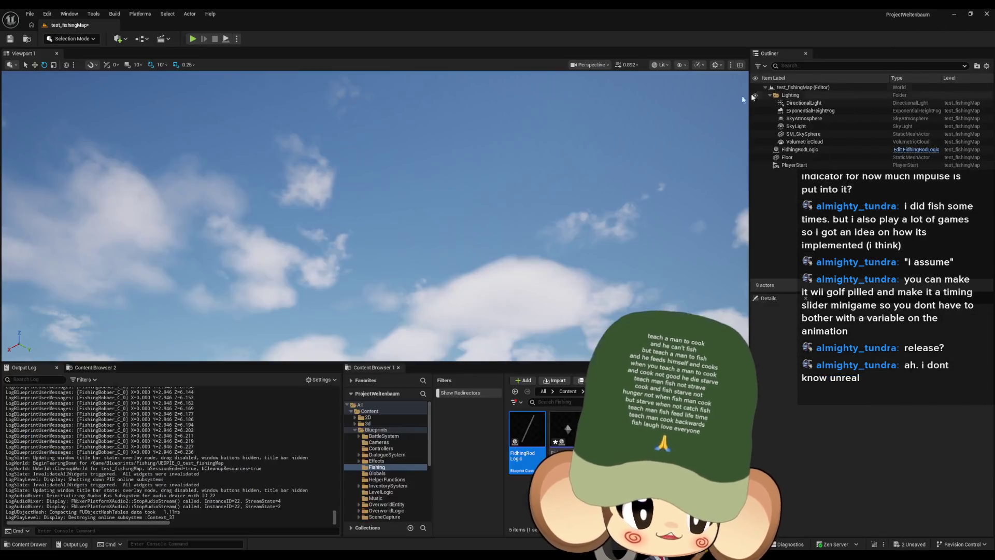
{"action": "key", "text": "alt+p"}
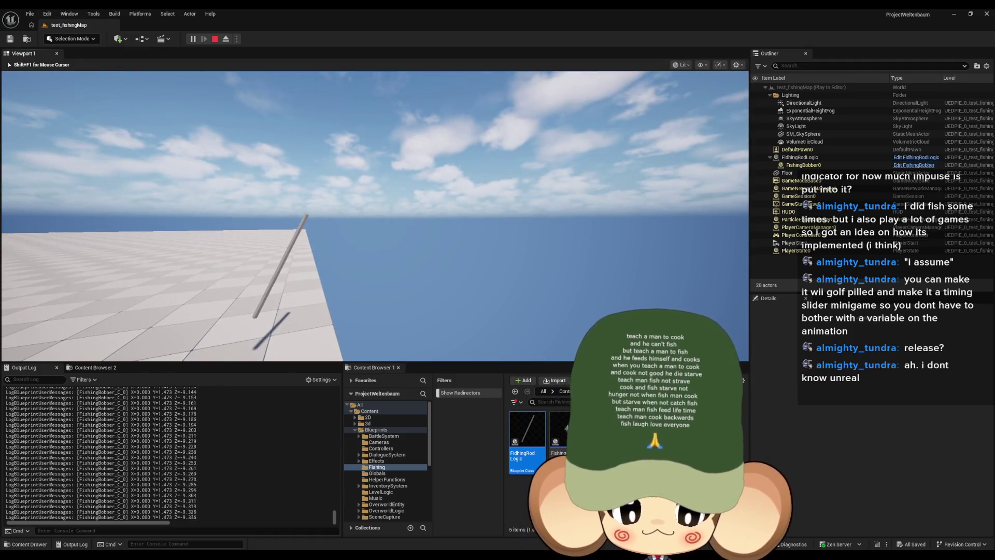
Cast the bobber in the running game several times, restarting the play session in between
{"action": "key", "text": "shift+F1"}
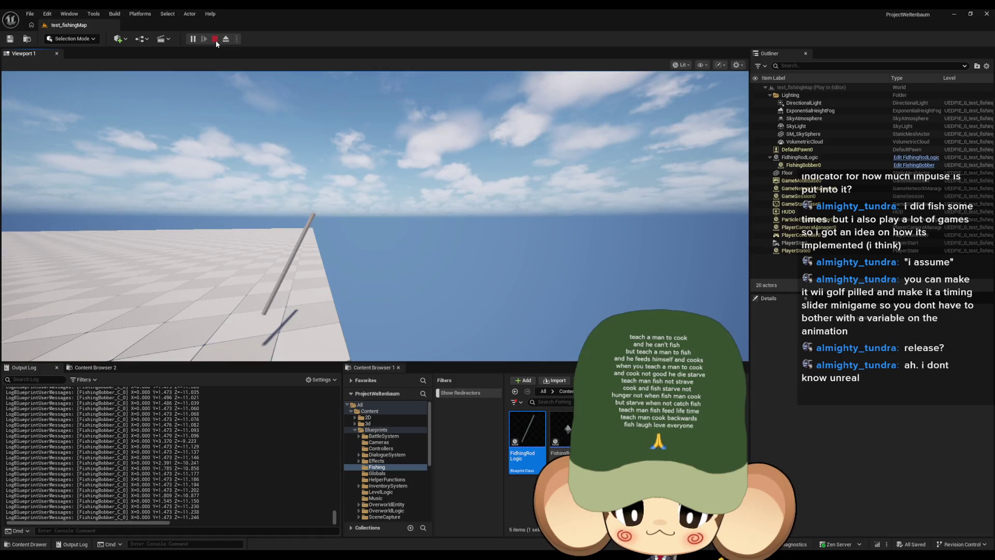
{"action": "left_click", "coordinate": [216, 40]}
{"action": "left_click", "coordinate": [200, 39]}
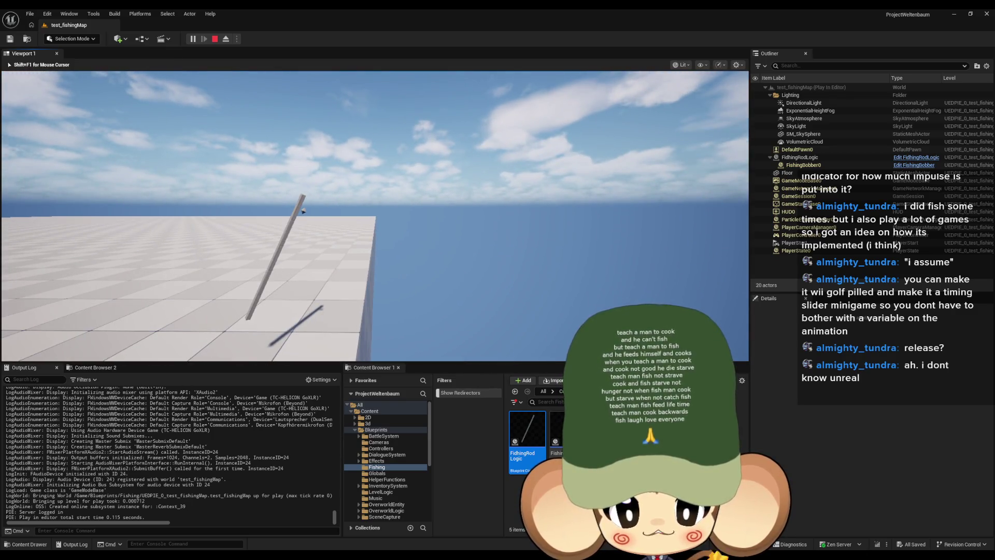
{"action": "left_click", "coordinate": [375, 216]}
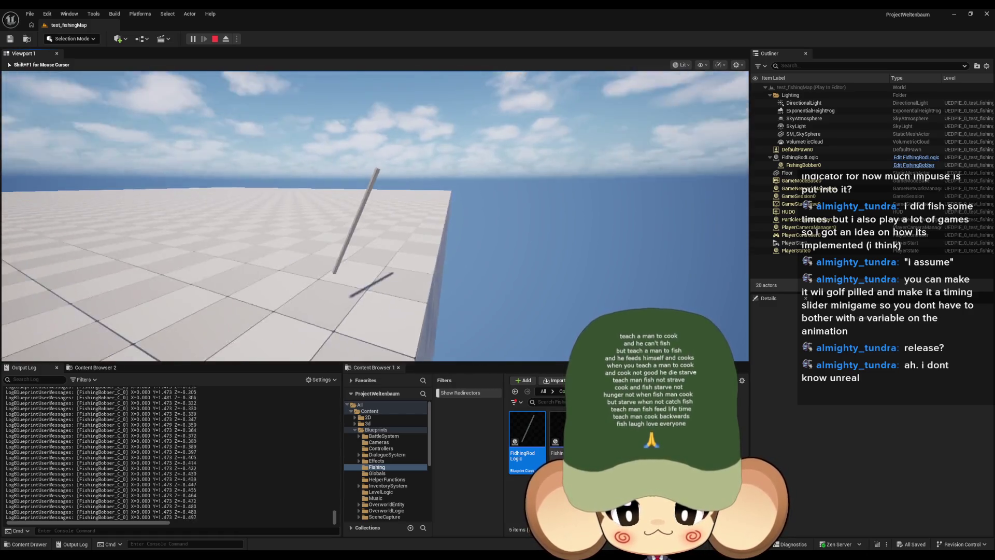
{"action": "key", "text": "shift+F1"}
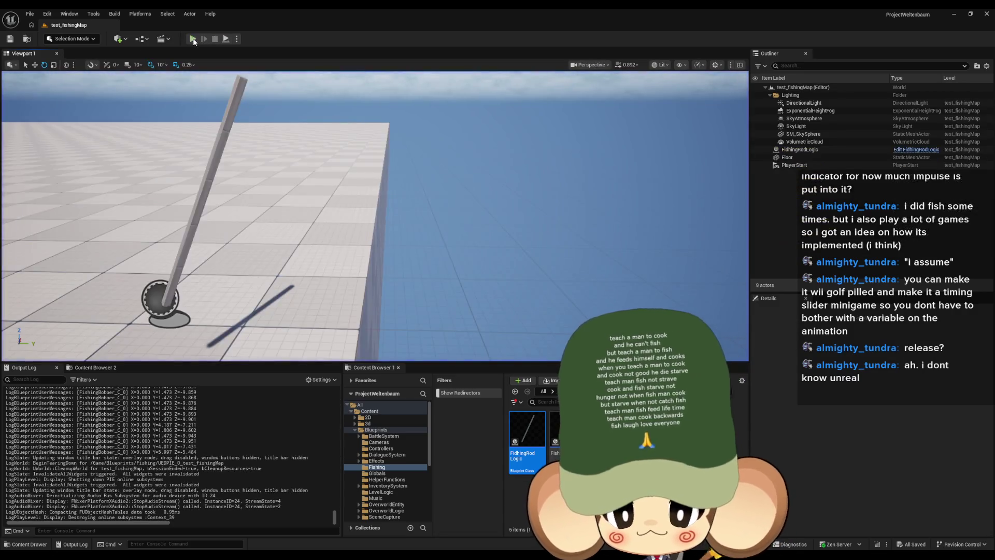
{"action": "key", "text": "Escape"}
{"action": "key", "text": "alt+p"}
{"action": "left_click", "coordinate": [298, 157]}
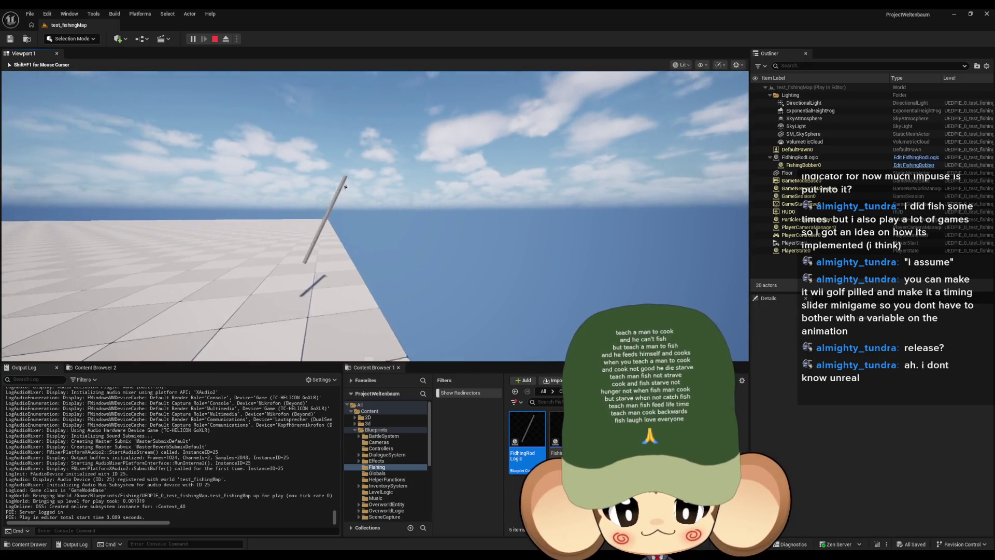
{"action": "key", "text": "shift+F1"}
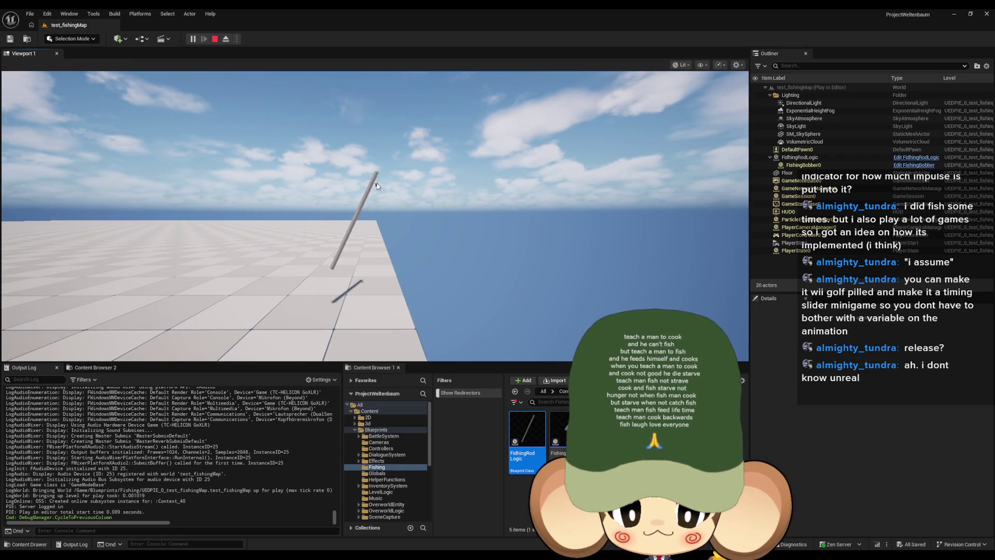
{"action": "left_click", "coordinate": [378, 187]}
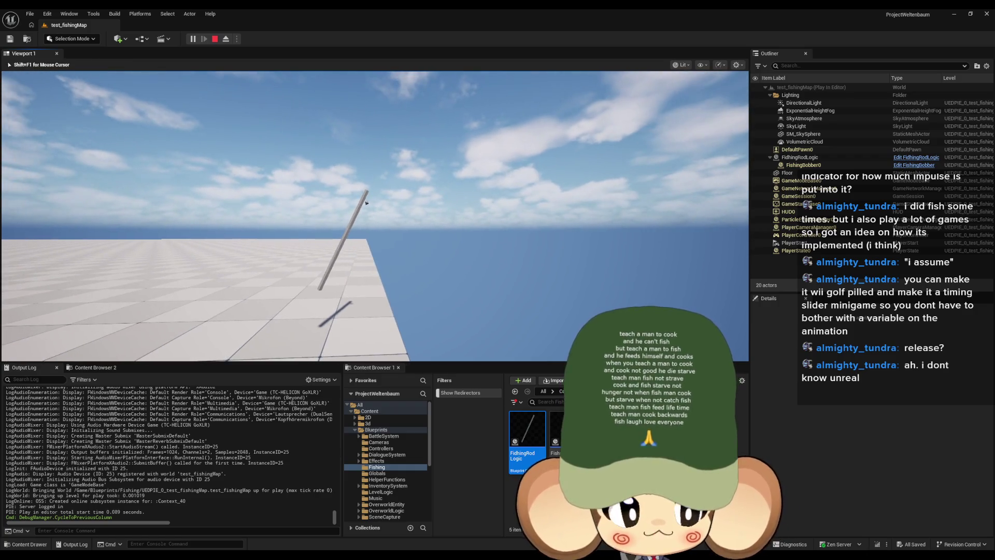
{"action": "key", "text": "shift+F1"}
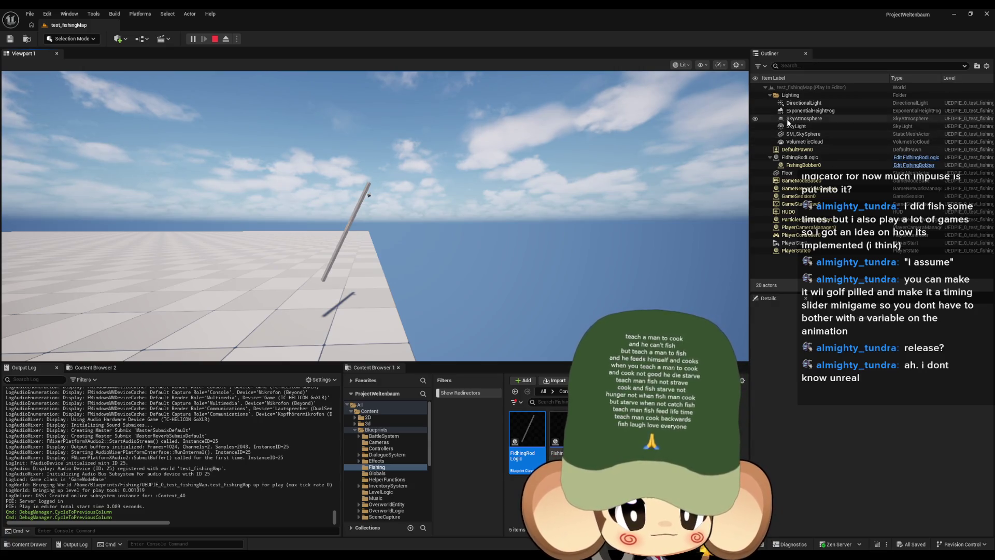
Inspect the spawned FishingBobber0 actor, eject to watch the flying bobber, then stop playing
{"action": "left_click", "coordinate": [809, 165]}
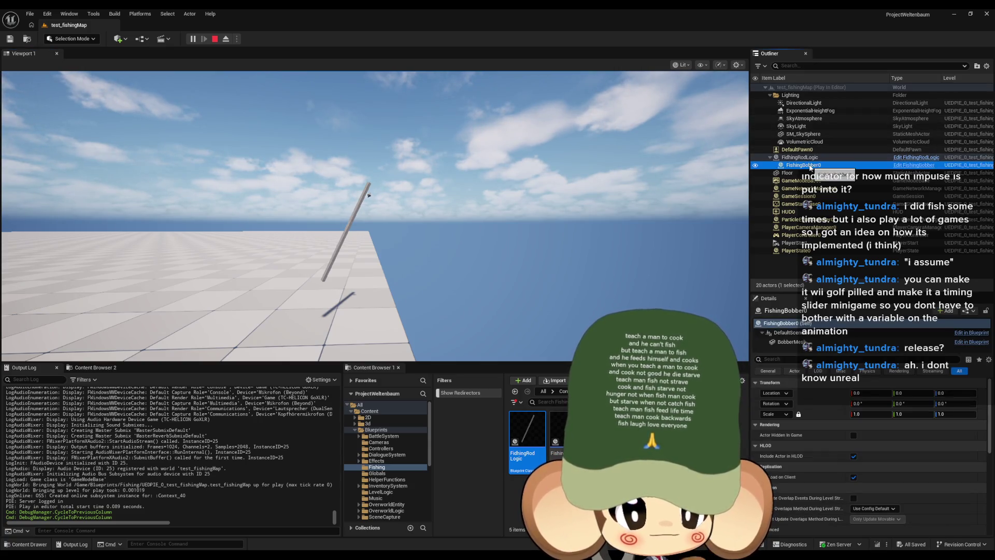
{"action": "right_click", "coordinate": [810, 167]}
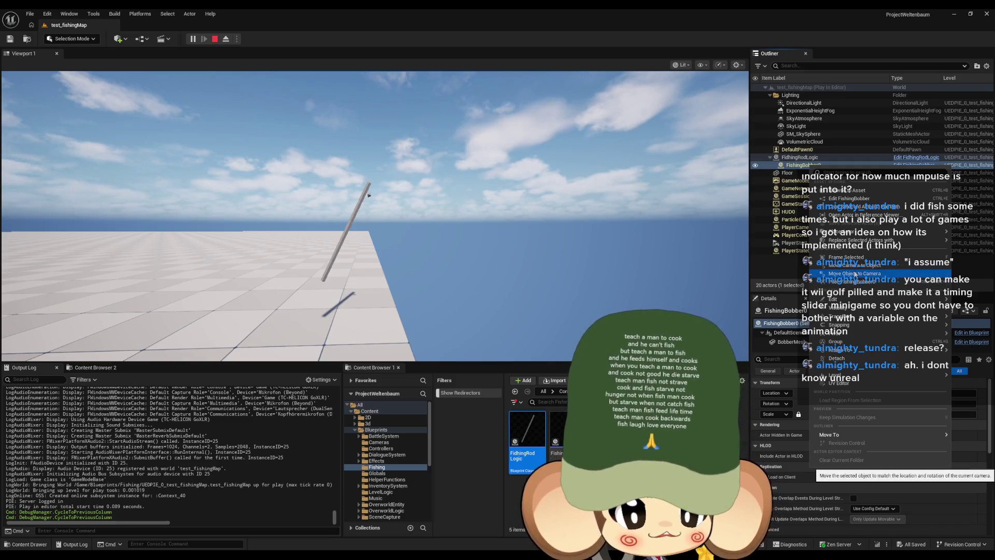
{"action": "left_click", "coordinate": [852, 282]}
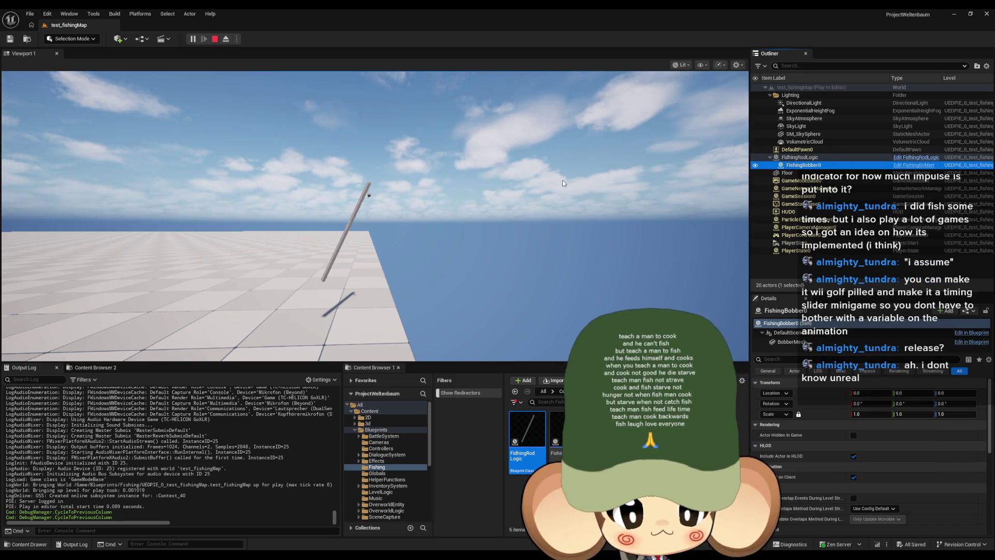
{"action": "left_click", "coordinate": [433, 204]}
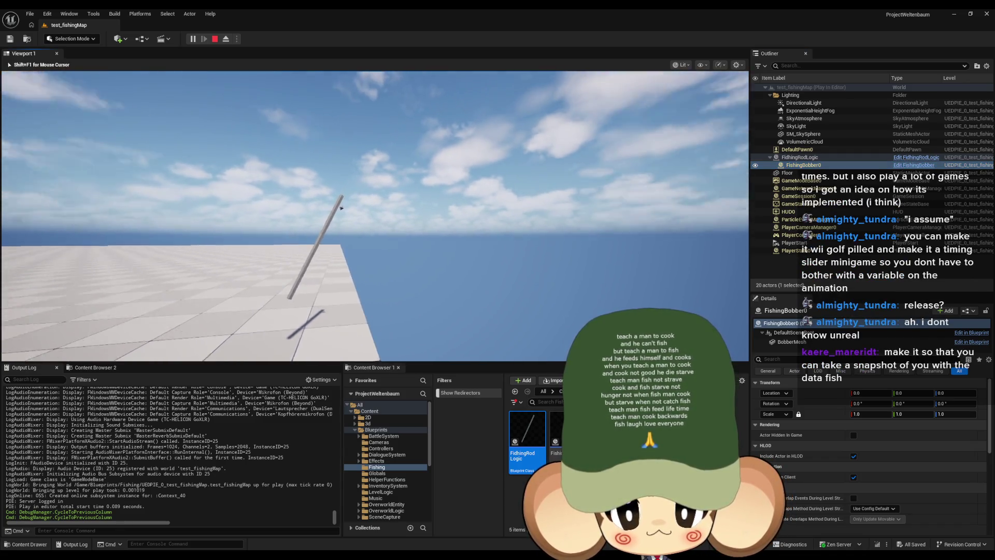
{"action": "key", "text": "shift+F1"}
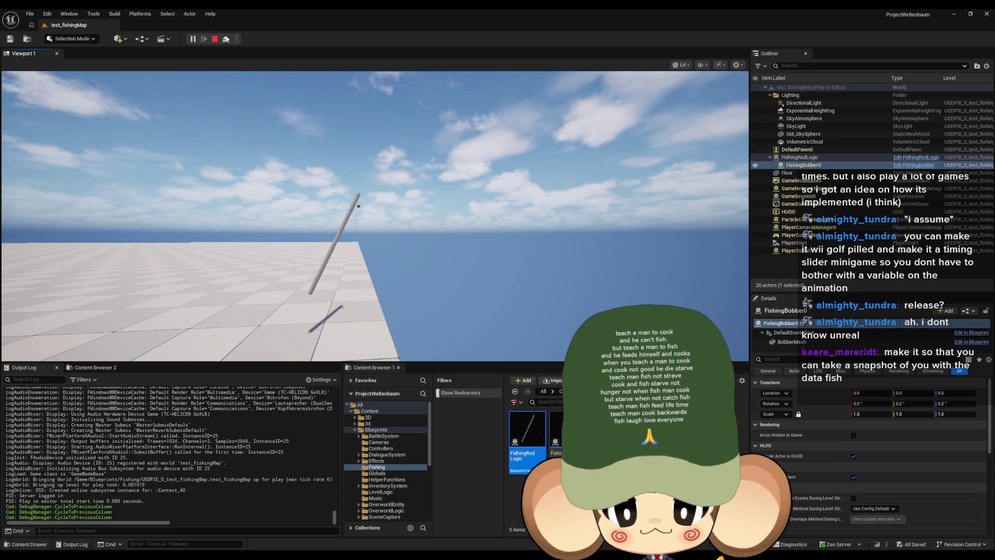
{"action": "left_click", "coordinate": [226, 39]}
{"action": "left_click", "coordinate": [226, 39]}
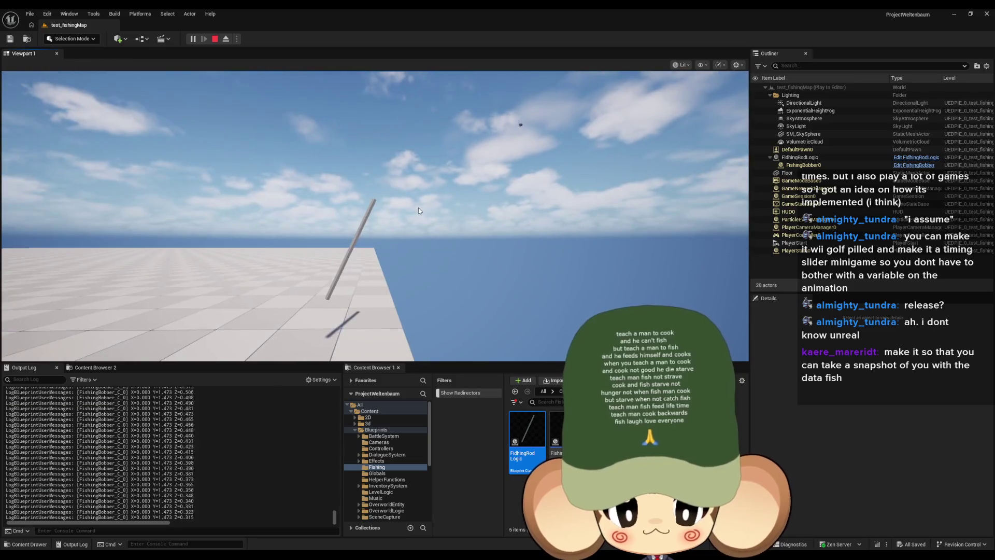
{"action": "left_click", "coordinate": [226, 39]}
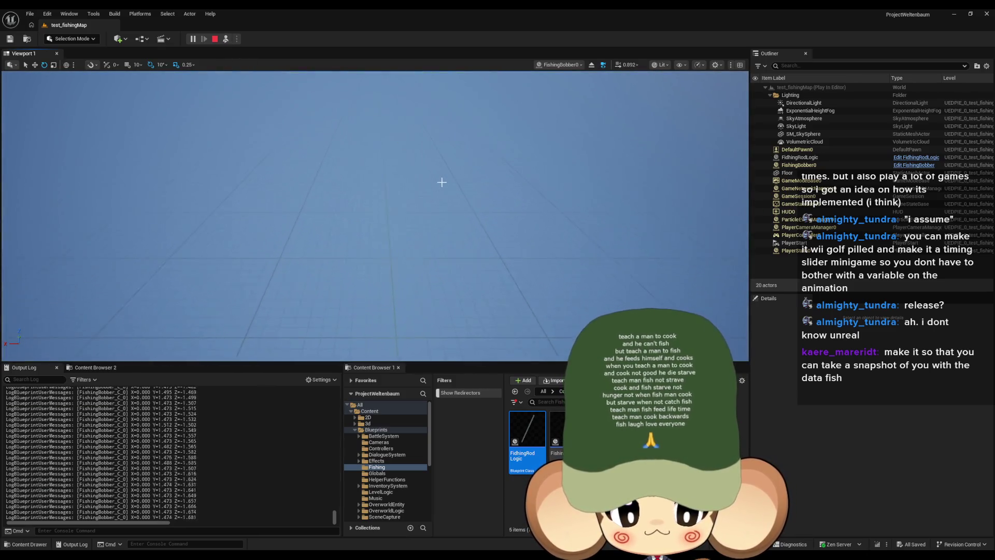
{"action": "left_click_drag", "start_coordinate": [441, 182], "coordinate": [441, 156]}
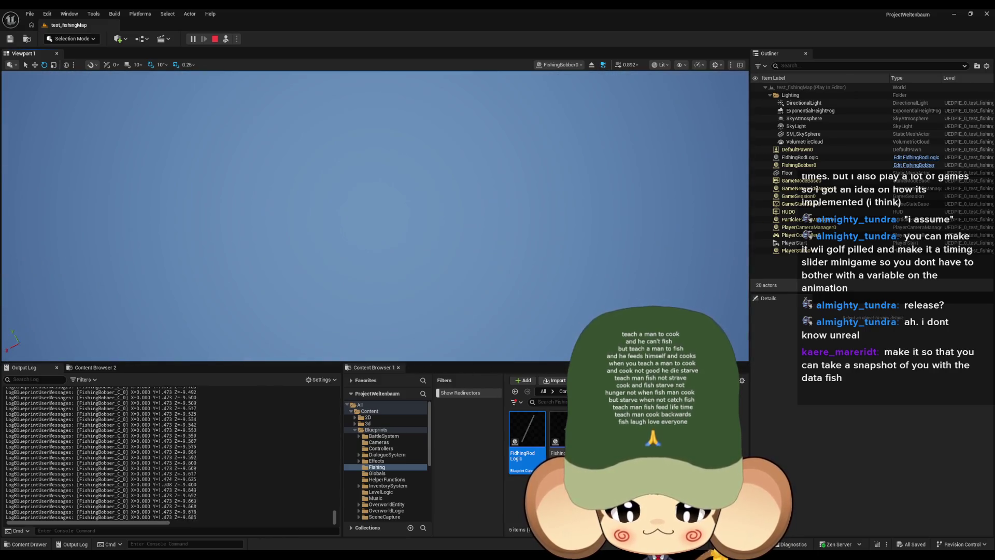
{"action": "left_click", "coordinate": [215, 39]}
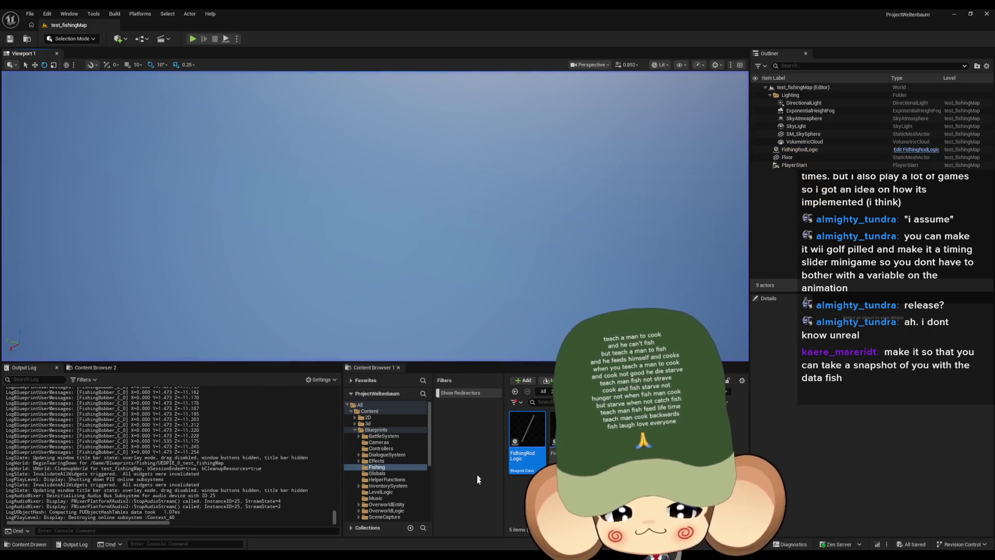
Zoom out the FishingBobber's DeltaSecondsMovmentVector graph to review it, then switch to Paint
{"action": "mouse_move", "coordinate": [452, 547]}
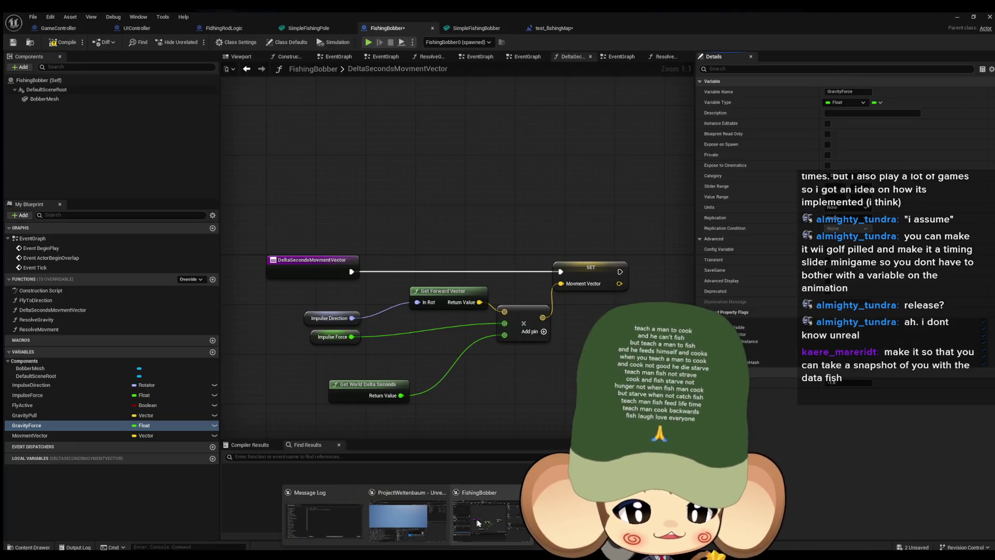
{"action": "left_click", "coordinate": [487, 518]}
{"action": "scroll", "coordinate": [630, 250], "scroll_direction": "down", "scroll_amount": 1}
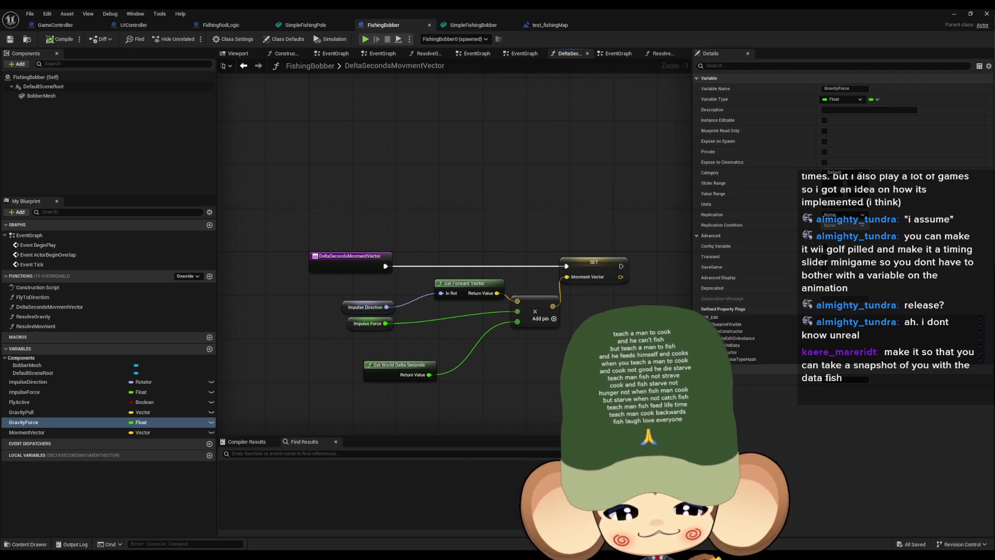
{"action": "key", "text": "alt+Tab"}
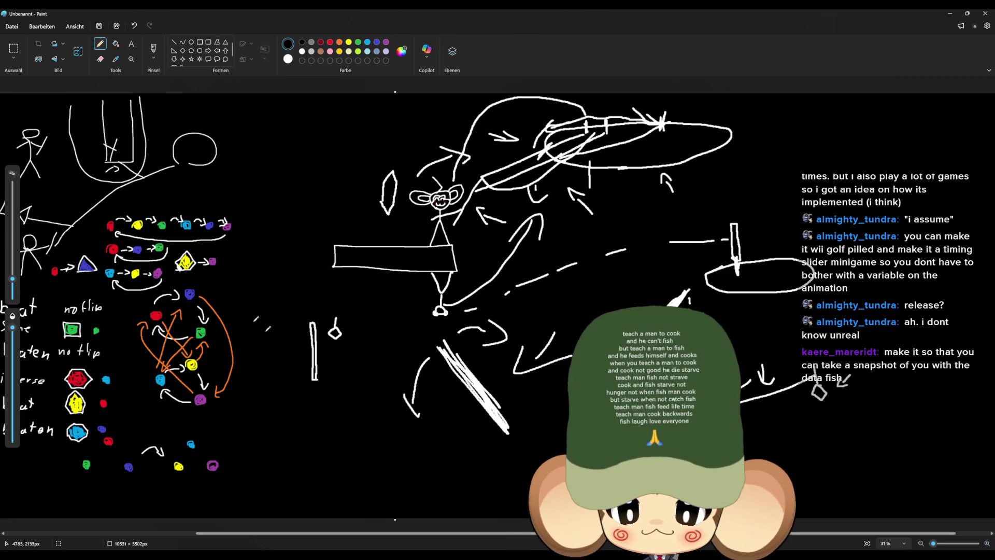
{"action": "left_click_drag", "start_coordinate": [377, 537], "coordinate": [113, 531]}
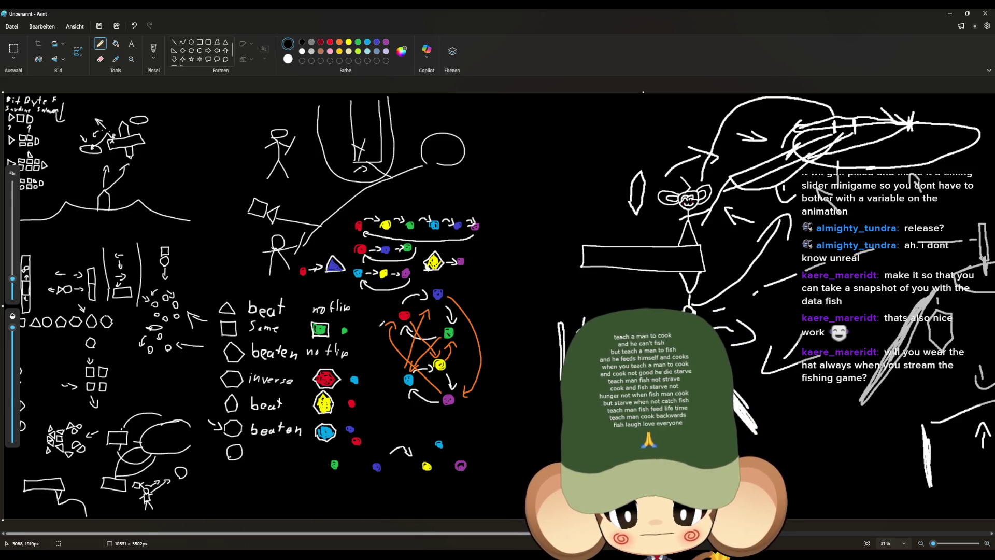
{"action": "scroll", "coordinate": [493, 499], "scroll_direction": "down", "scroll_amount": 1, "text": "ctrl"}
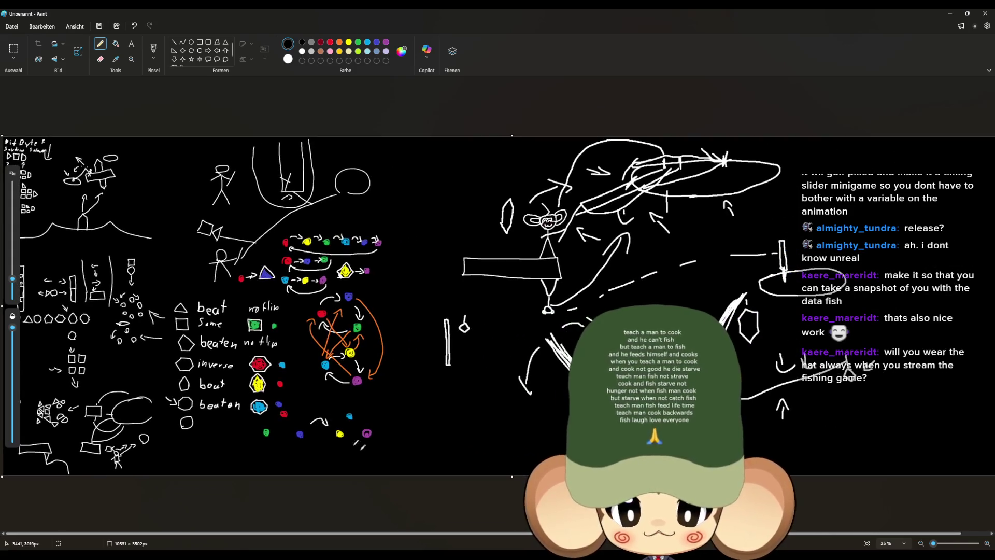